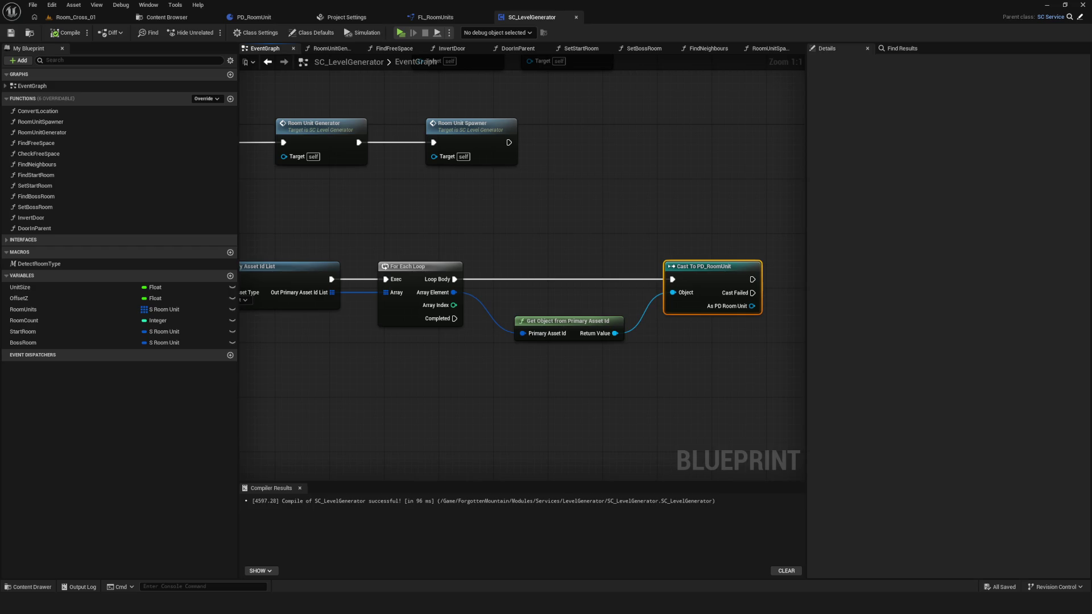
Step: Add a Get Asset node from a 'get ass' search, then undo it
mouse_move(416, 296)
left_mouse_down()
mouse_move(438, 273)
mouse_move(400, 319)
left_mouse_up()
right_click(400, 319)
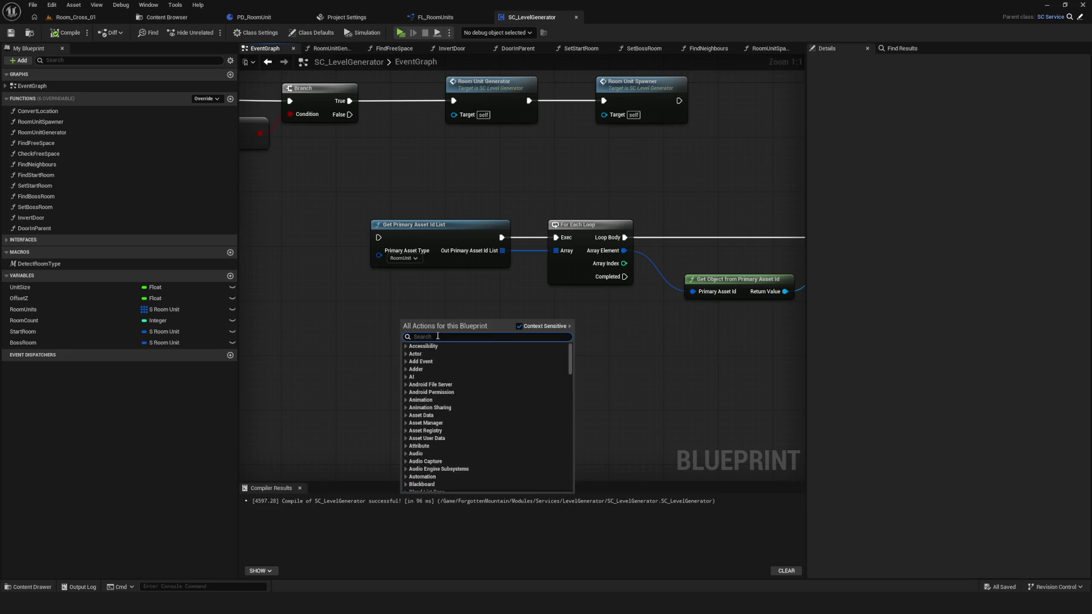
type("nye")
key("BackSpace")
key("BackSpace")
key("BackSpace")
type("get ass")
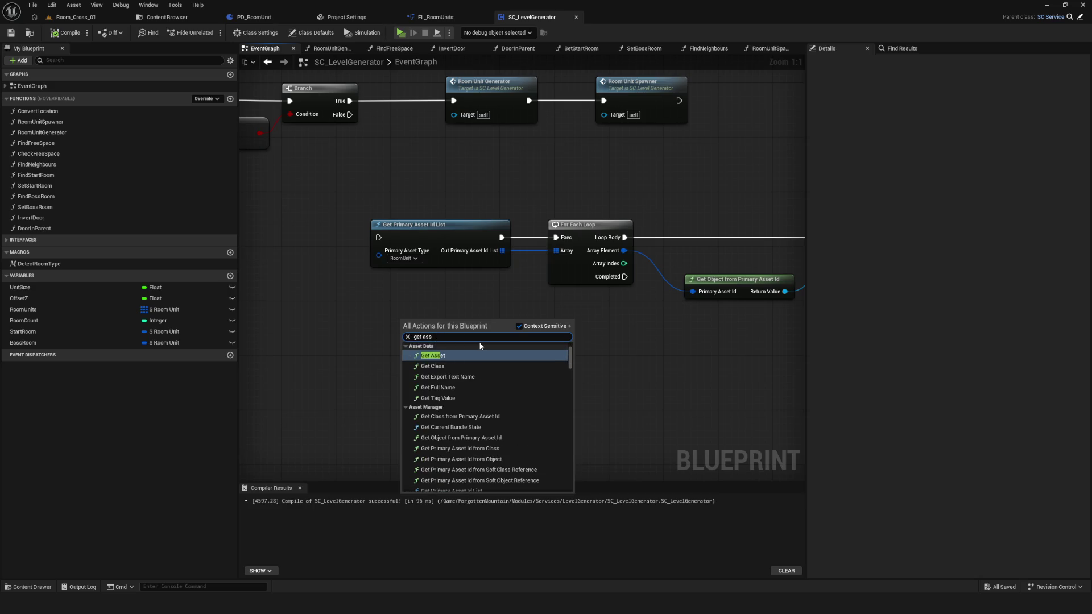
left_click(456, 355)
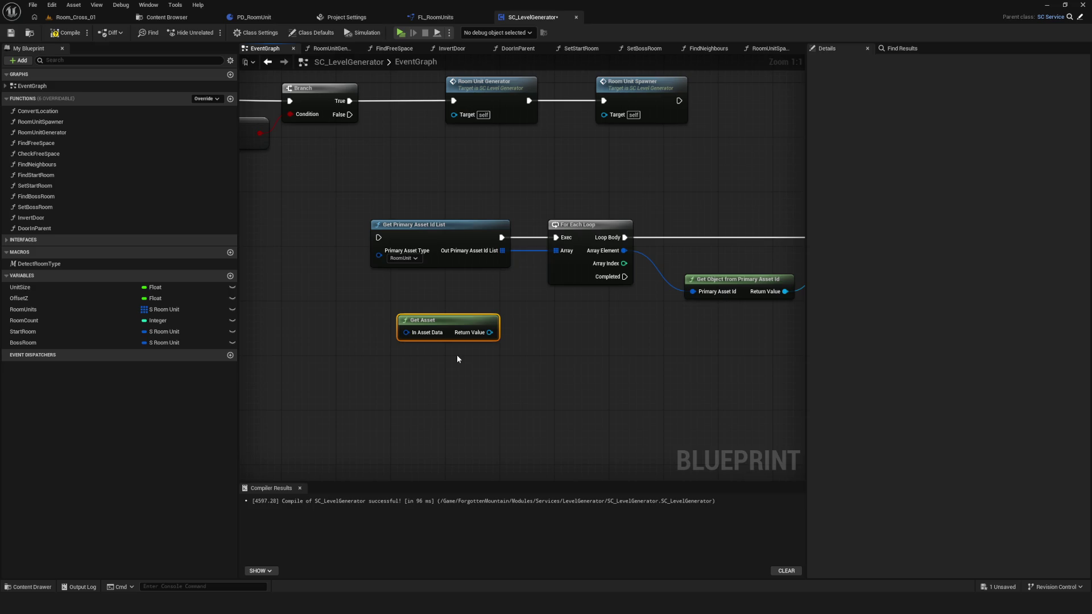
key("ctrl+z")
Step: Add a Get Asset Registry node below the Get Primary Asset Id List loop
right_click(434, 356)
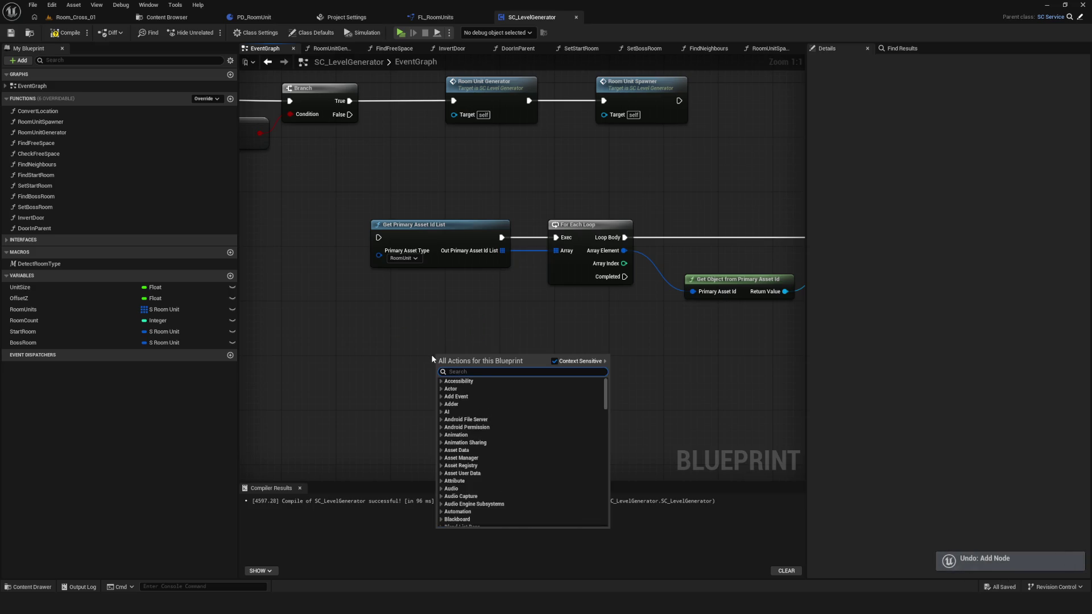
type("get")
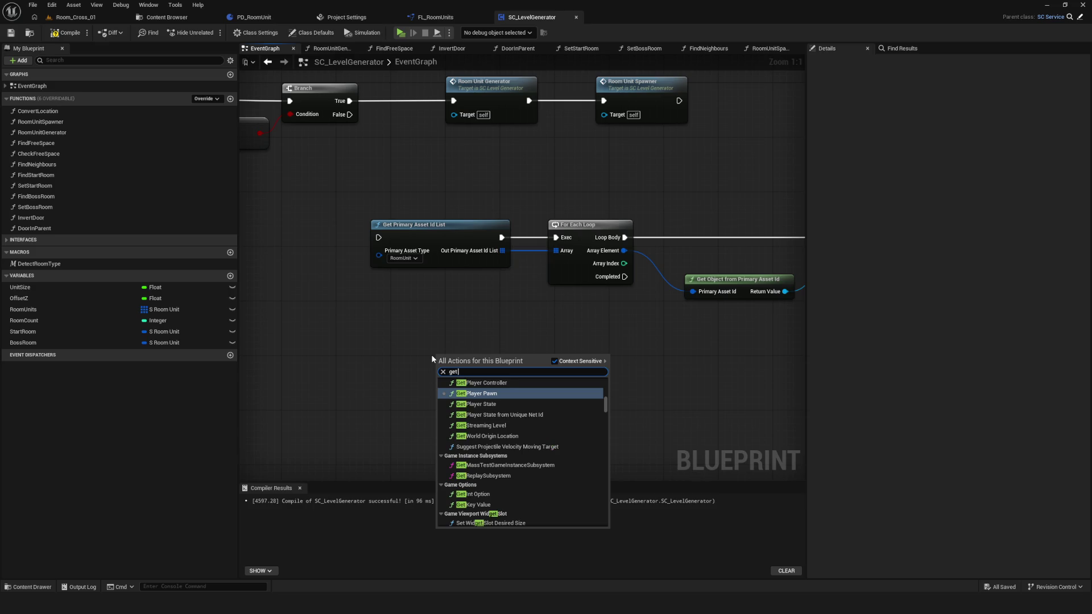
type("asset")
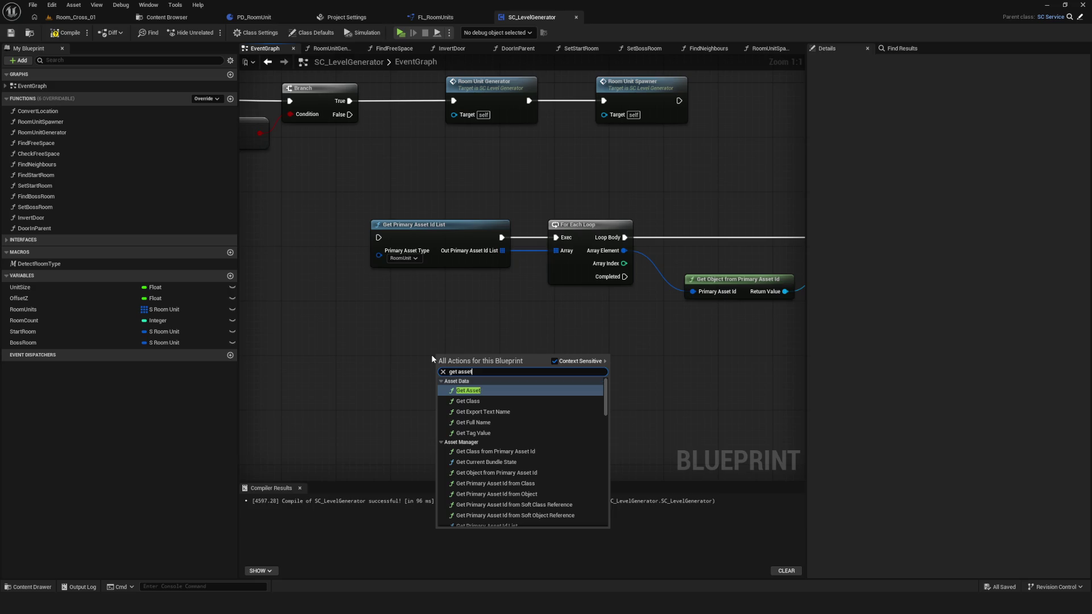
scroll(528, 469, "down", 3)
scroll(552, 454, "up", 3)
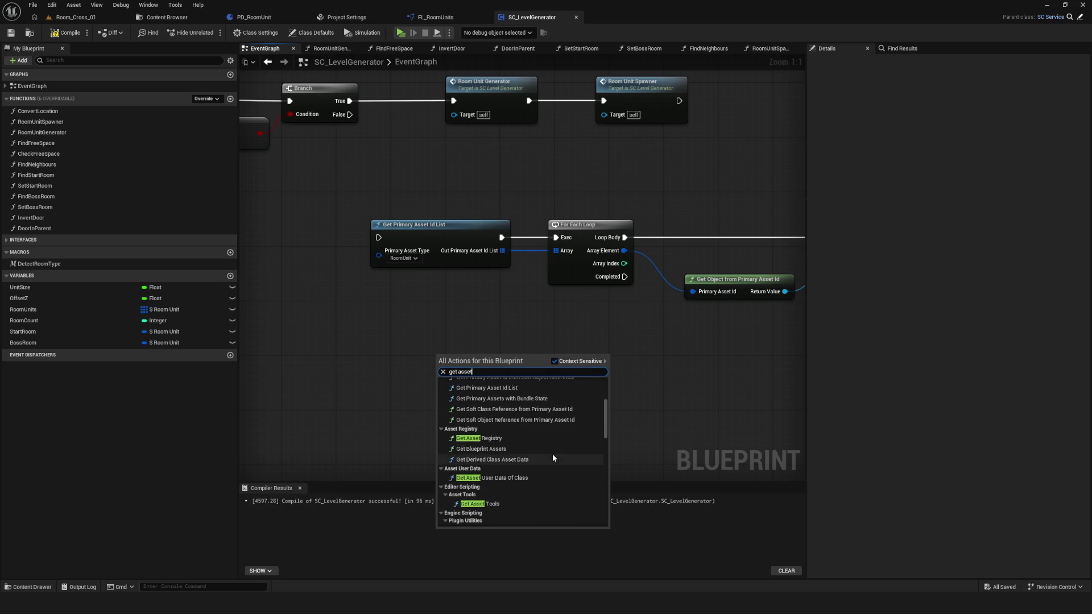
left_click(479, 439)
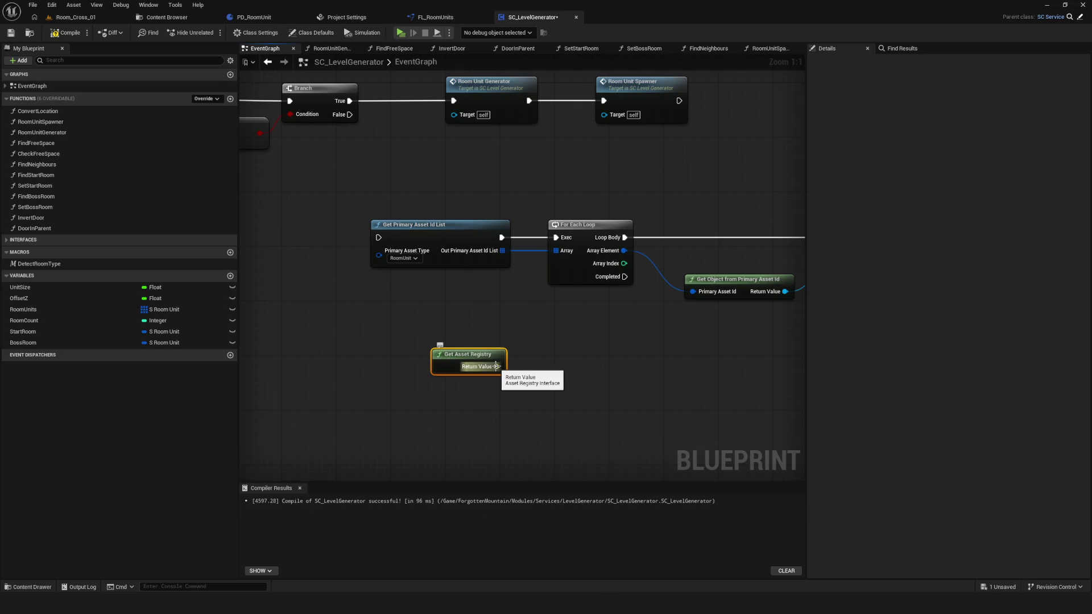
left_click_drag(497, 366, 582, 367)
key("Escape")
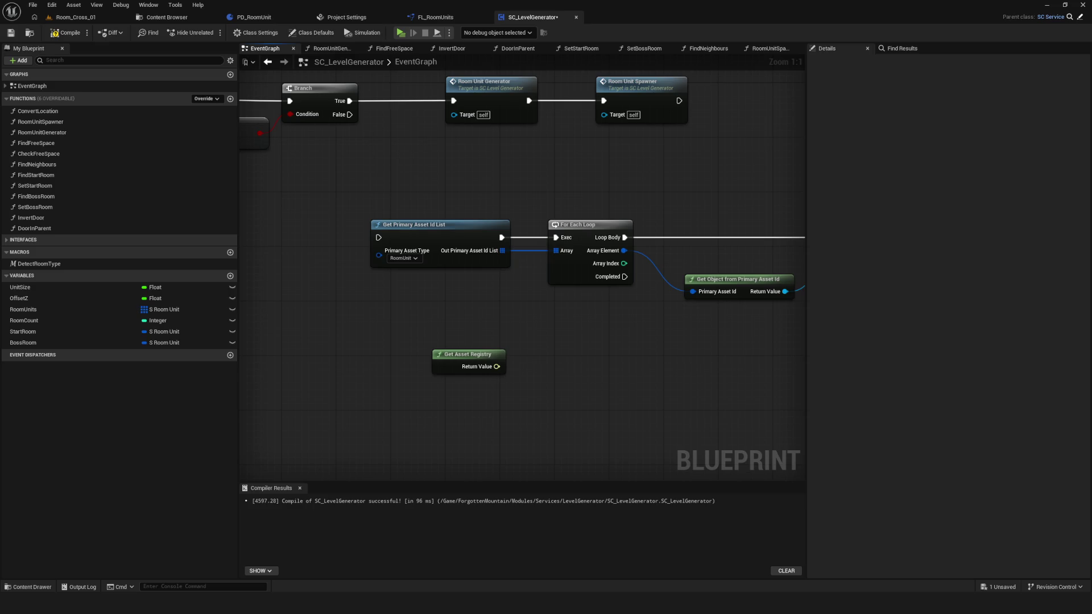
Step: Drag from the registry's Return Value to add Get Assets by Class and move it left
mouse_move(452, 384)
left_mouse_down()
mouse_move(373, 335)
mouse_move(371, 296)
left_mouse_up()
right_click(376, 325)
type("get")
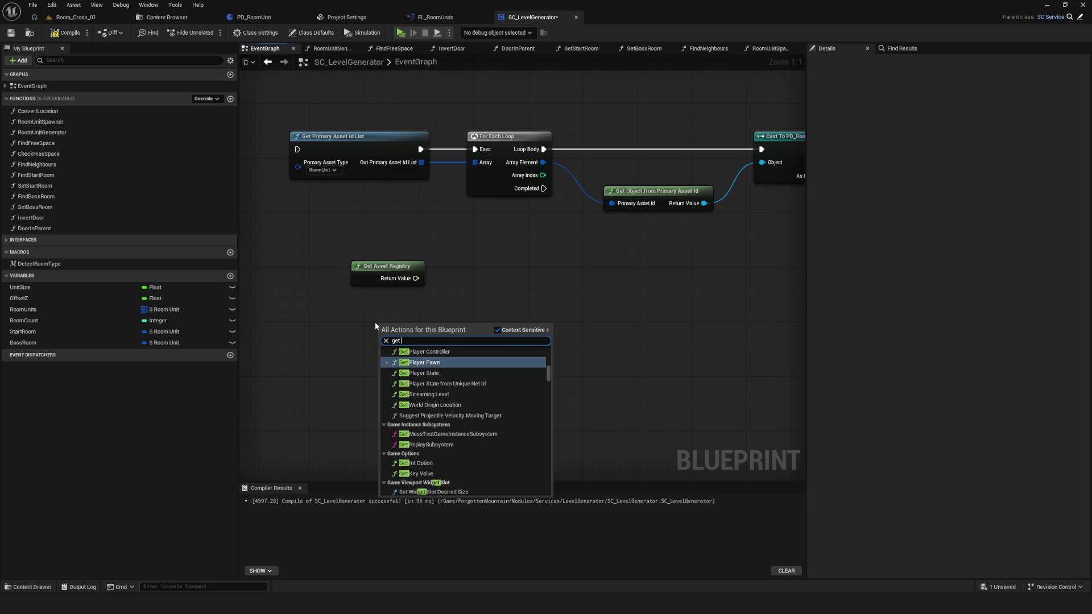
type(" asset")
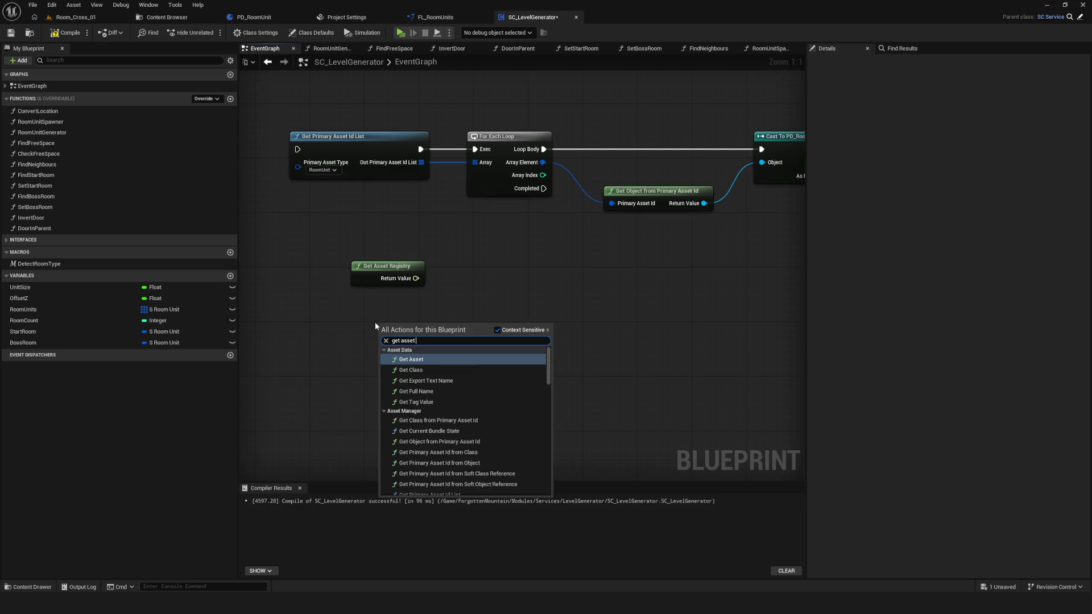
type(" by c")
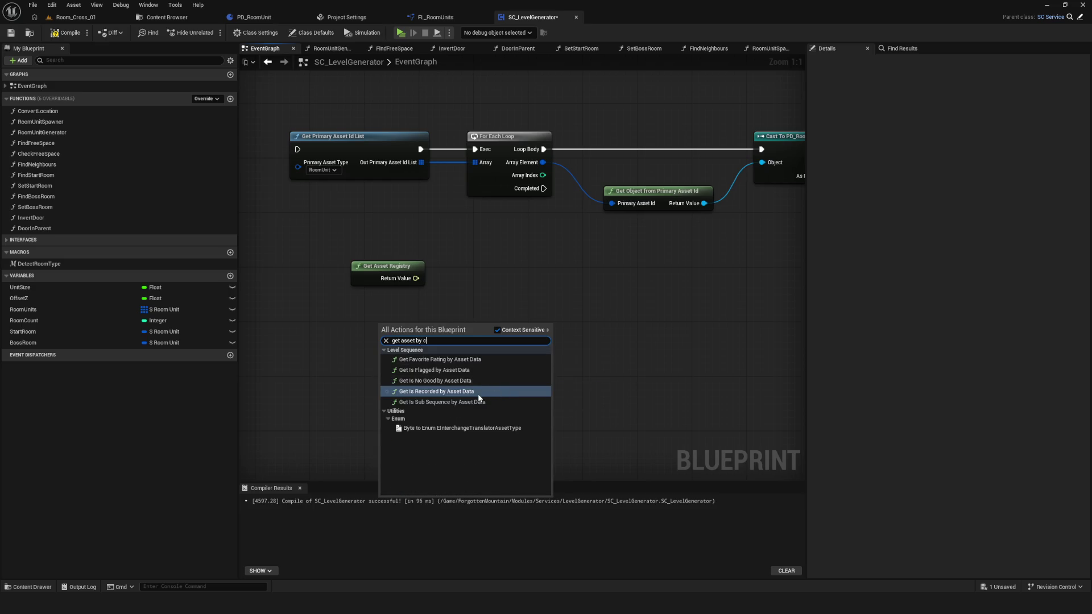
key("BackSpace")
key("BackSpace")
key("BackSpace")
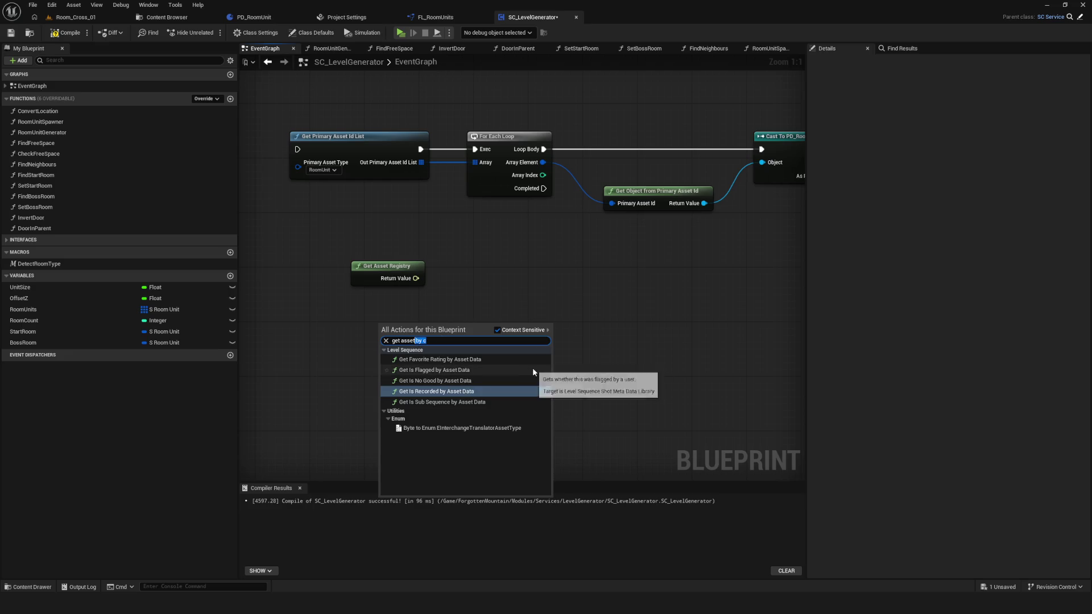
scroll(532, 368, "down", 5)
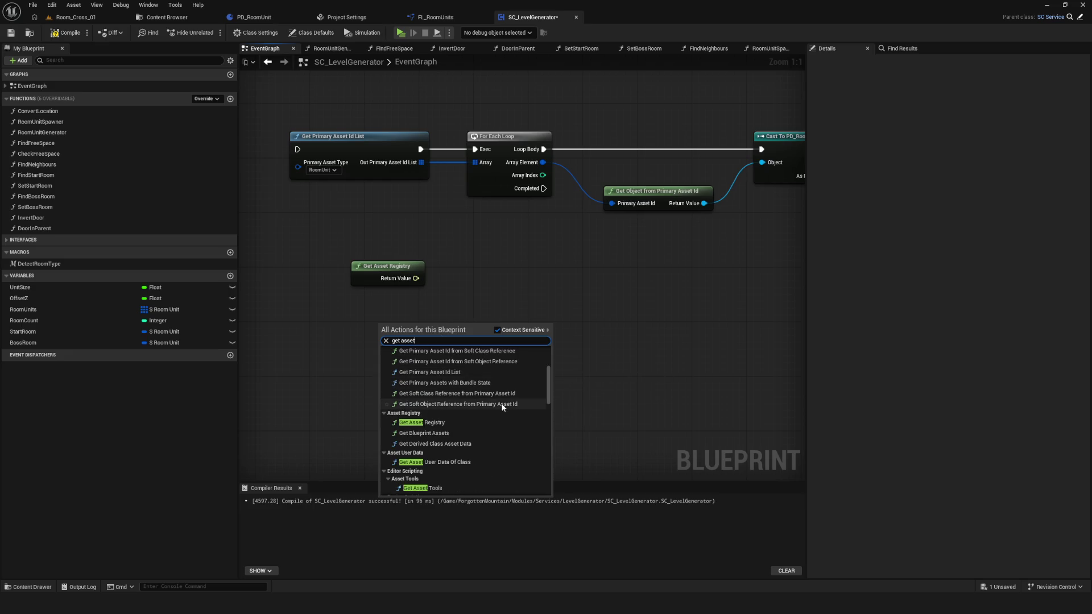
mouse_move(415, 278)
left_mouse_down()
mouse_move(488, 292)
mouse_move(478, 281)
left_mouse_up()
type("get assets")
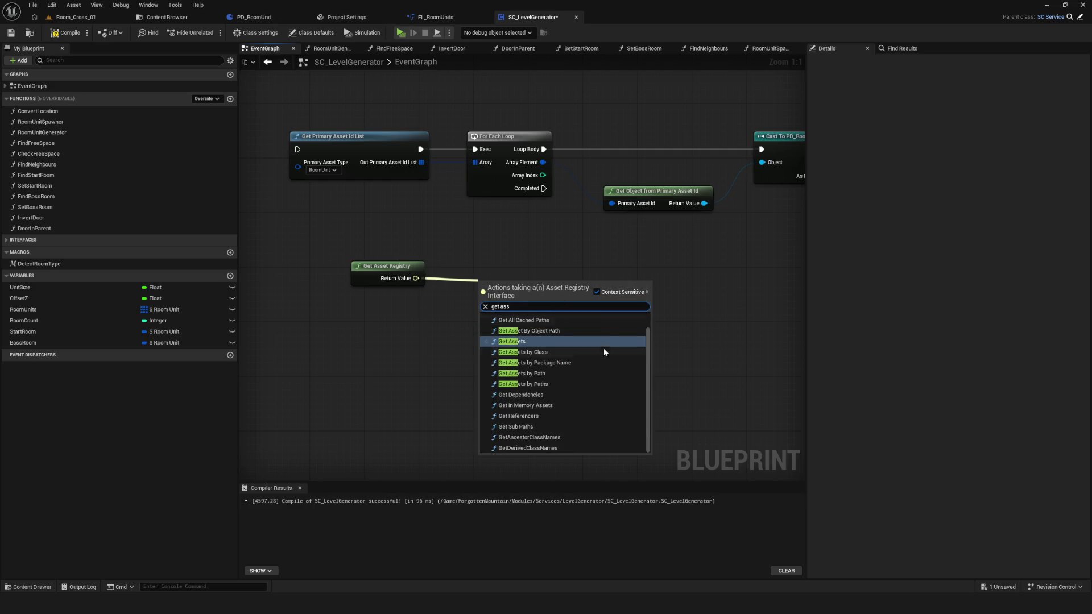
left_click(536, 357)
mouse_move(521, 285)
left_mouse_down()
mouse_move(511, 250)
mouse_move(500, 251)
mouse_move(473, 367)
mouse_move(476, 348)
mouse_move(540, 306)
mouse_move(495, 326)
mouse_move(432, 382)
mouse_move(356, 360)
left_mouse_up()
left_click(398, 266, "ctrl")
Step: Add a Make Top Level Asset Path node for Class Path Name and position it
left_click(489, 464)
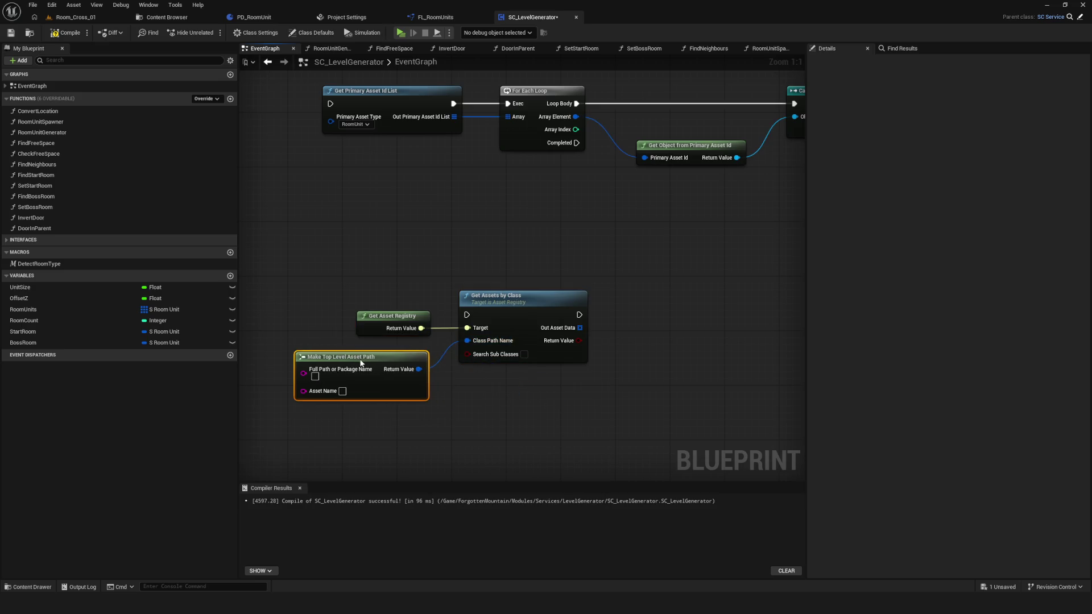
left_click_drag(508, 410, 542, 404)
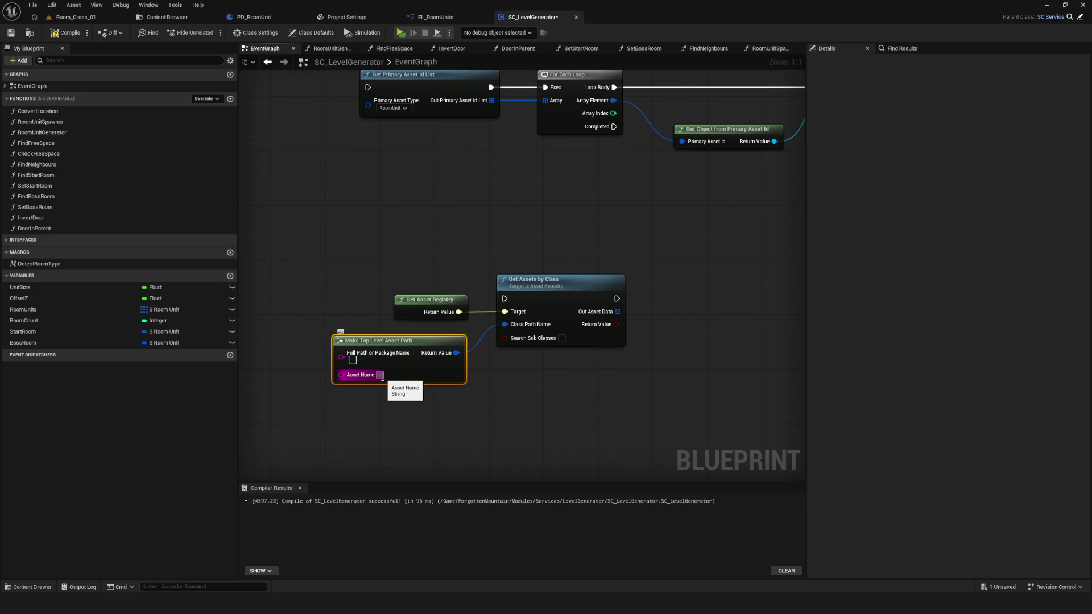
left_click(380, 374)
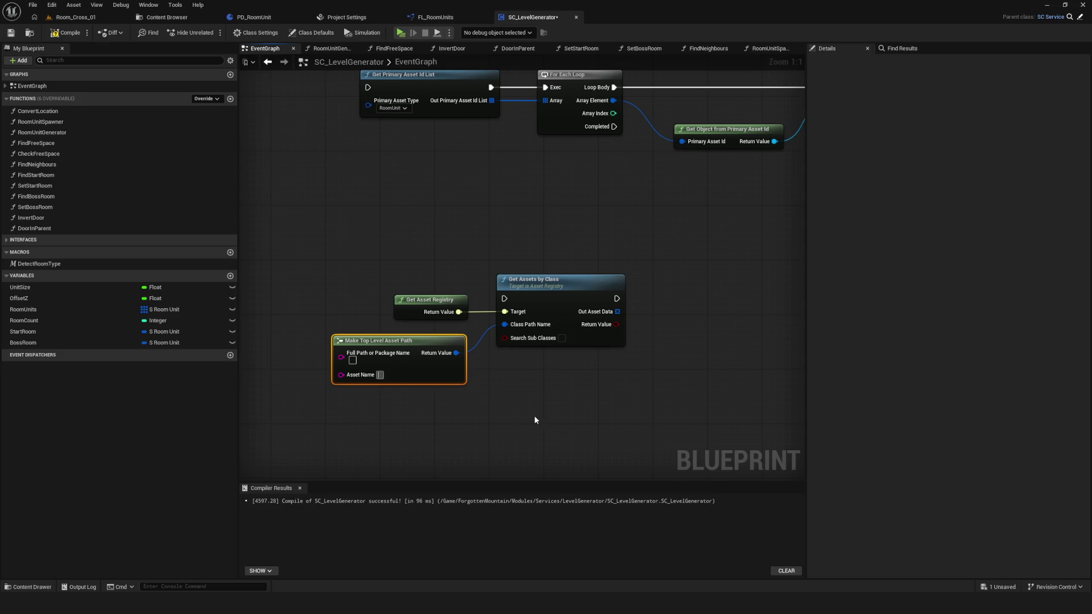
left_click_drag(517, 381, 532, 383)
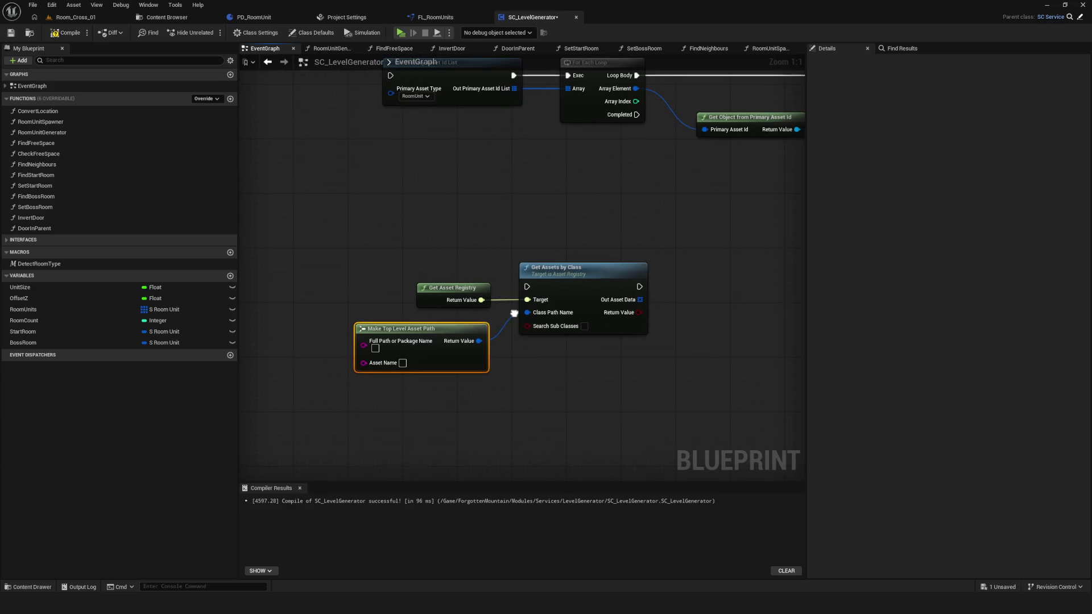
left_click_drag(438, 348, 443, 355)
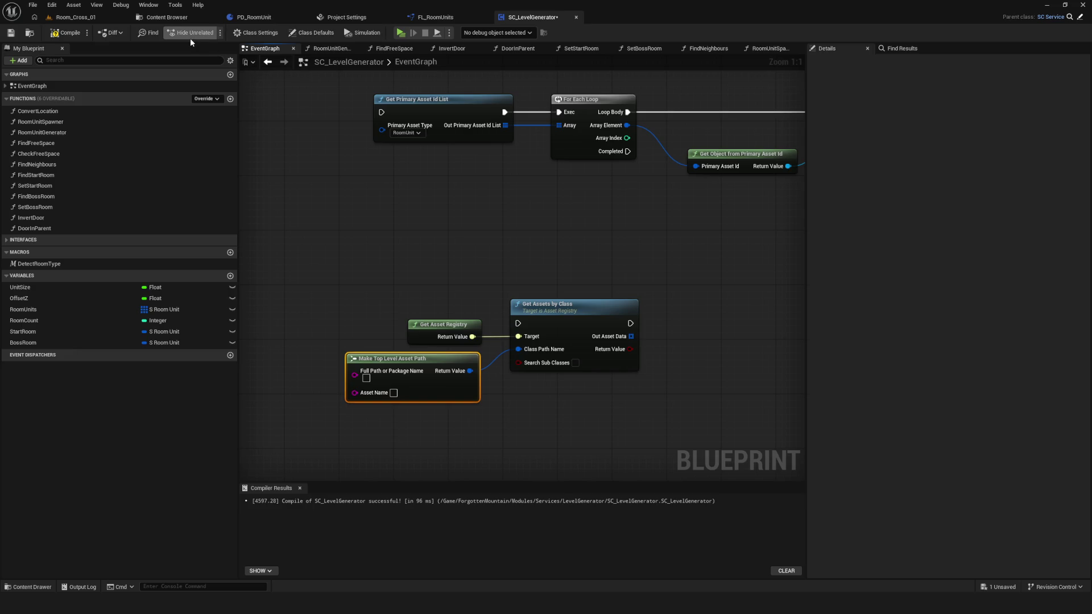
Step: Copy DA_Room_Corner_FL_01's name from Generator/Data and paste it into Asset Name
left_click(167, 17)
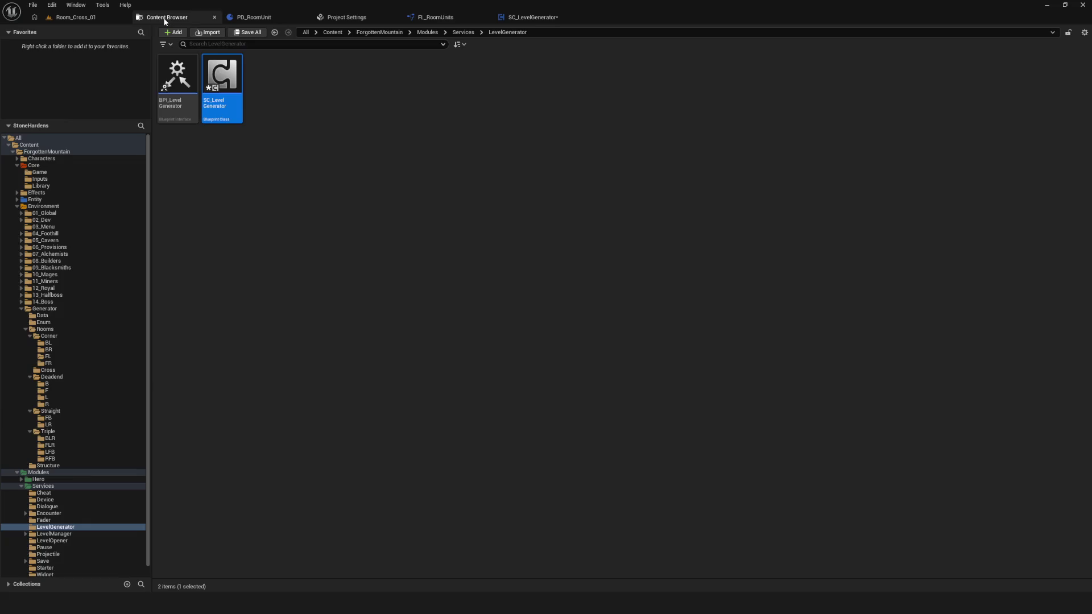
left_click(50, 466)
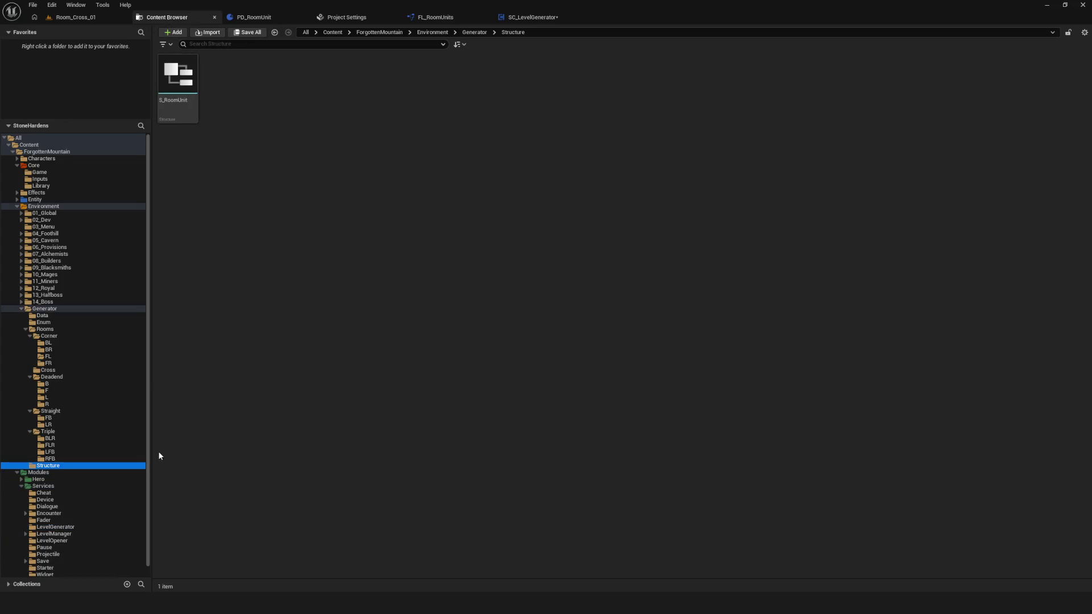
left_click(42, 315)
left_click(182, 88)
left_click(398, 246)
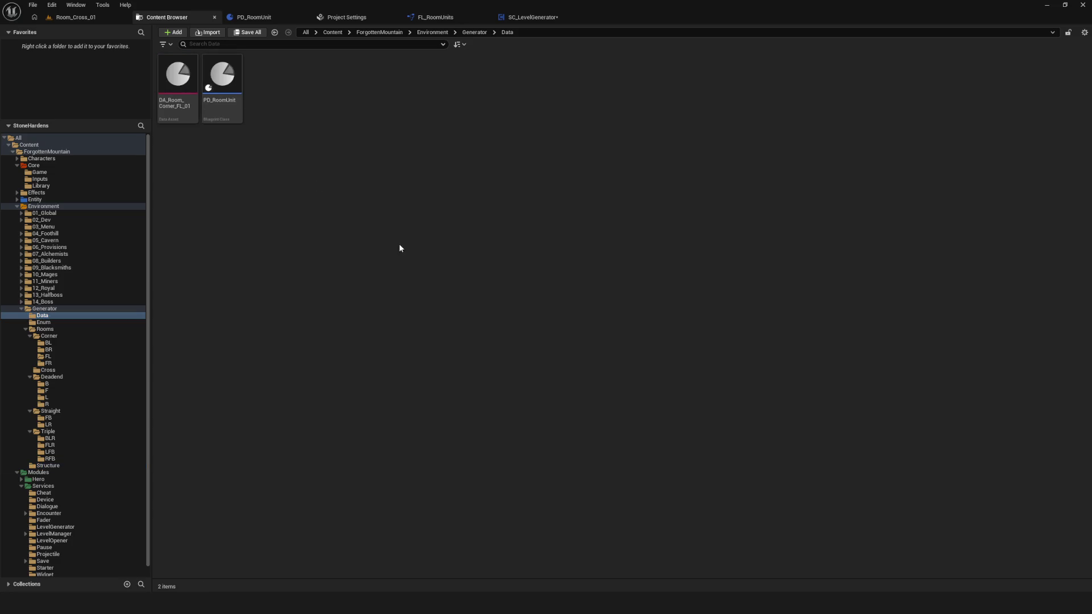
left_click(535, 16)
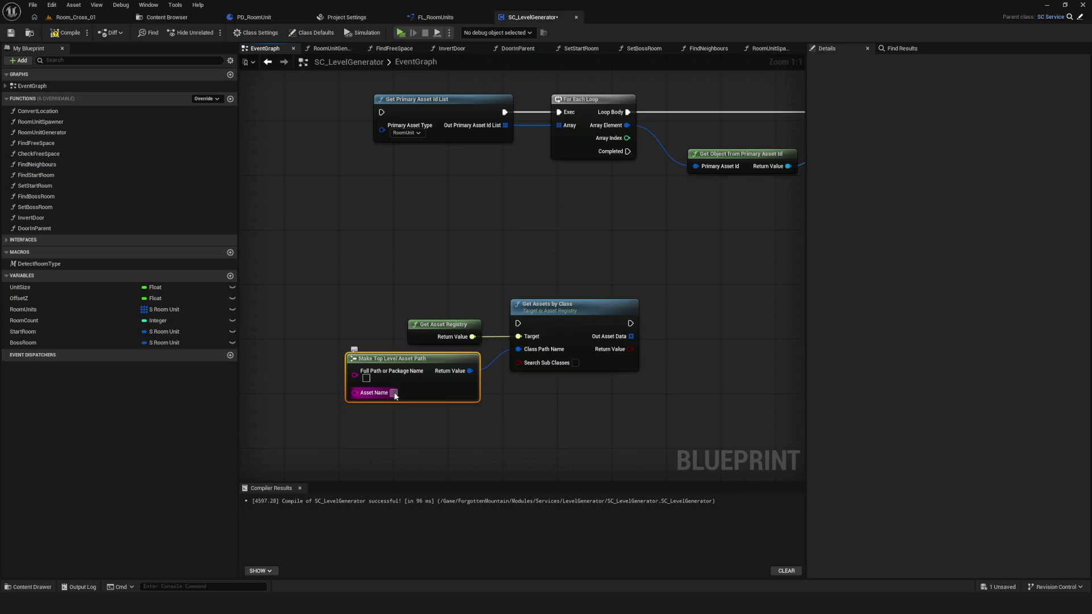
key("ctrl+v")
left_click(573, 437)
Step: Save the project and rearrange the path node and view around Out Asset Data
left_click_drag(428, 358, 415, 358)
key("ctrl+s")
left_click_drag(579, 400, 435, 380)
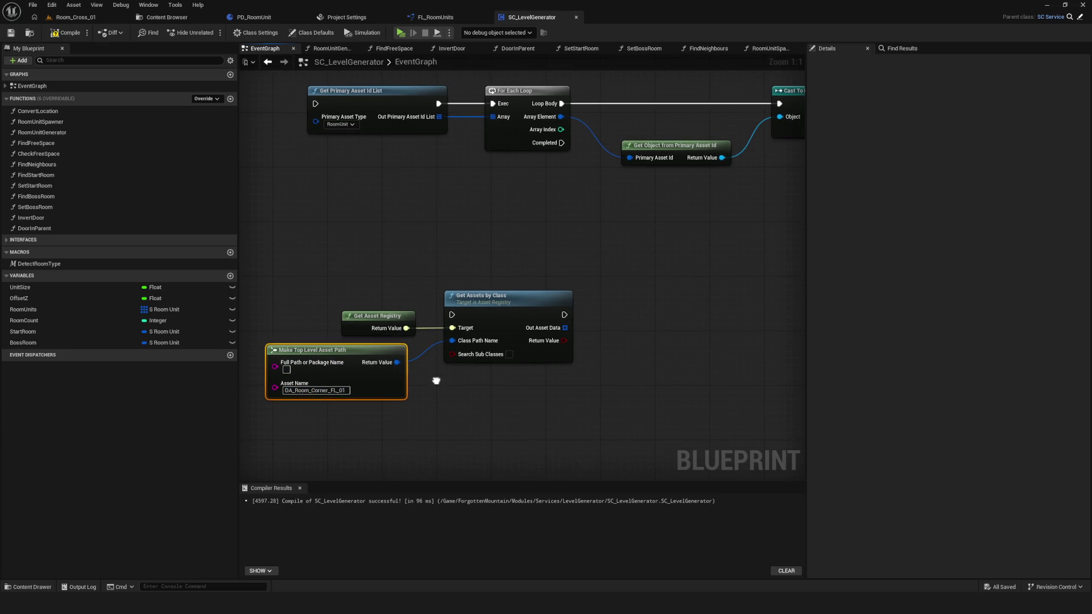
left_click_drag(376, 350, 382, 352)
left_click_drag(447, 329, 563, 331)
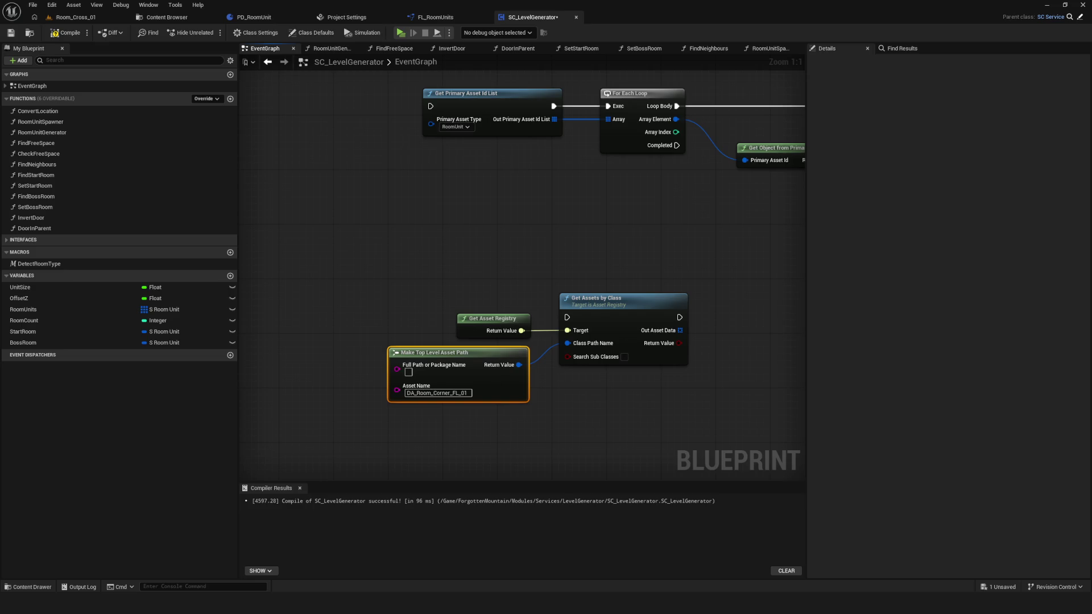
mouse_move(701, 340)
left_mouse_down()
mouse_move(577, 300)
mouse_move(595, 356)
left_mouse_up()
Step: Duplicate the For Each Loop, wiring in the execution flow and the Out Asset Data array
type("get tag")
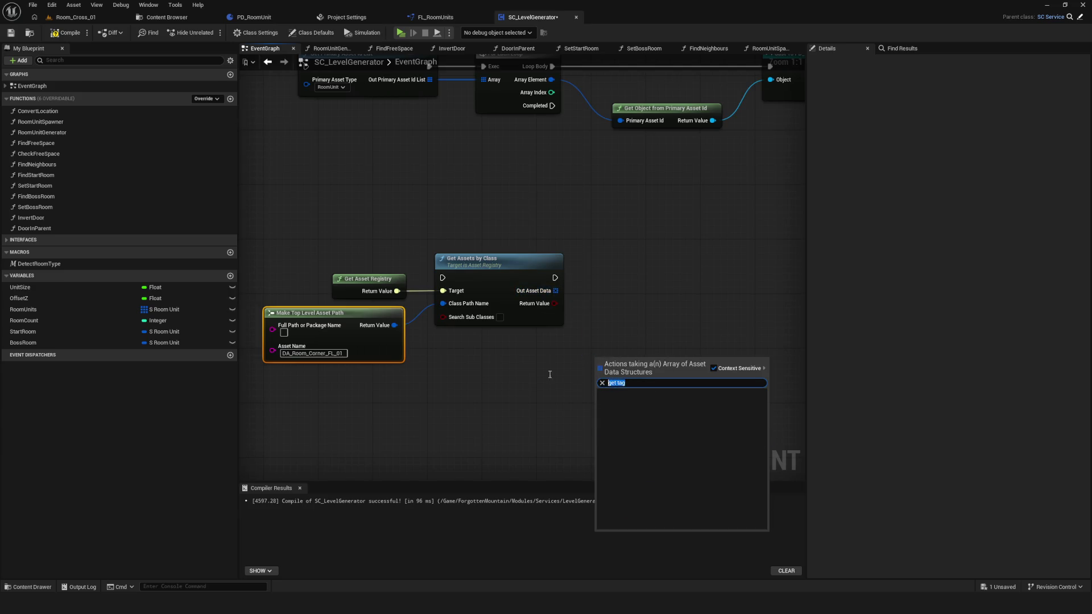
left_click(583, 278)
left_click_drag(583, 280, 509, 134)
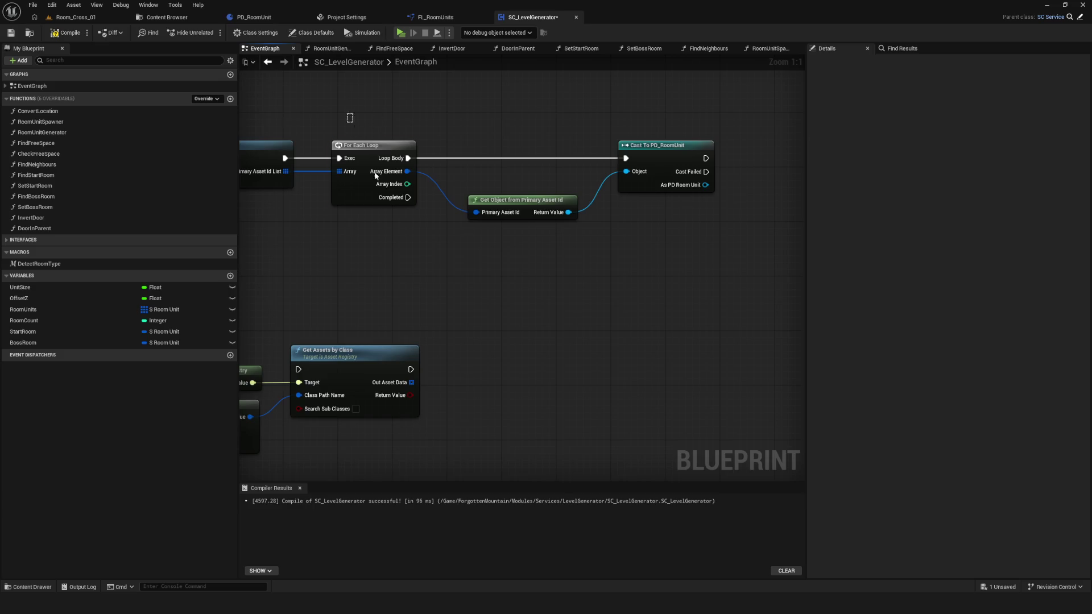
left_click_drag(365, 147, 534, 138)
key("ctrl+c")
key("ctrl+v")
left_click_drag(625, 341, 644, 347)
mouse_move(579, 360)
left_mouse_down()
mouse_move(635, 365)
mouse_move(625, 360)
mouse_move(624, 373)
left_mouse_up()
mouse_move(623, 332)
left_mouse_down()
mouse_move(619, 307)
mouse_move(417, 279)
left_mouse_up()
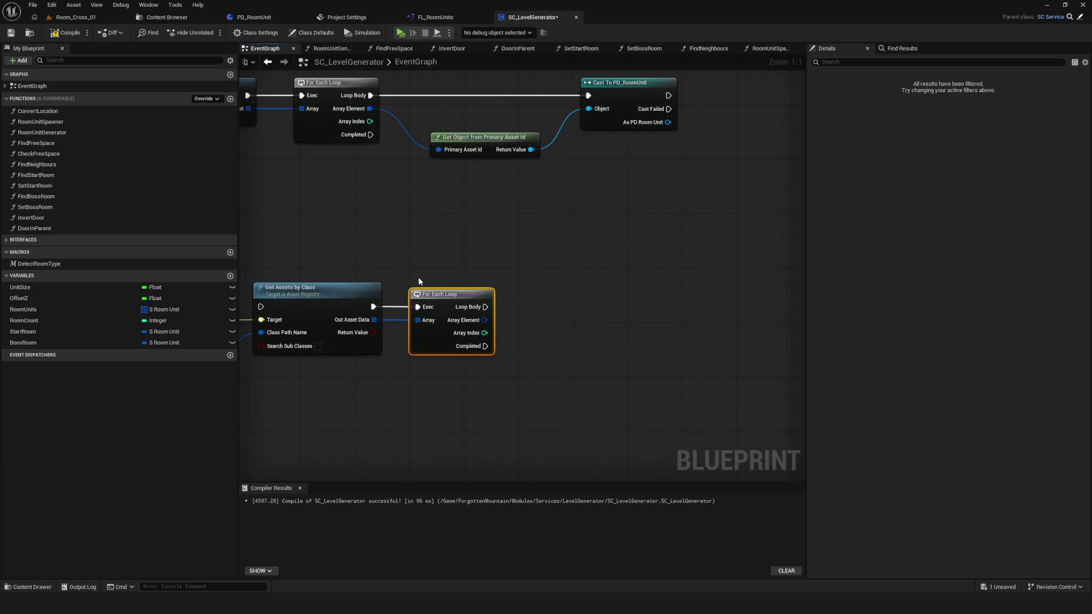
left_click_drag(475, 314, 574, 354)
Step: Add a Get Tag Value node off the loop's Array Element and nudge it into place
type("get")
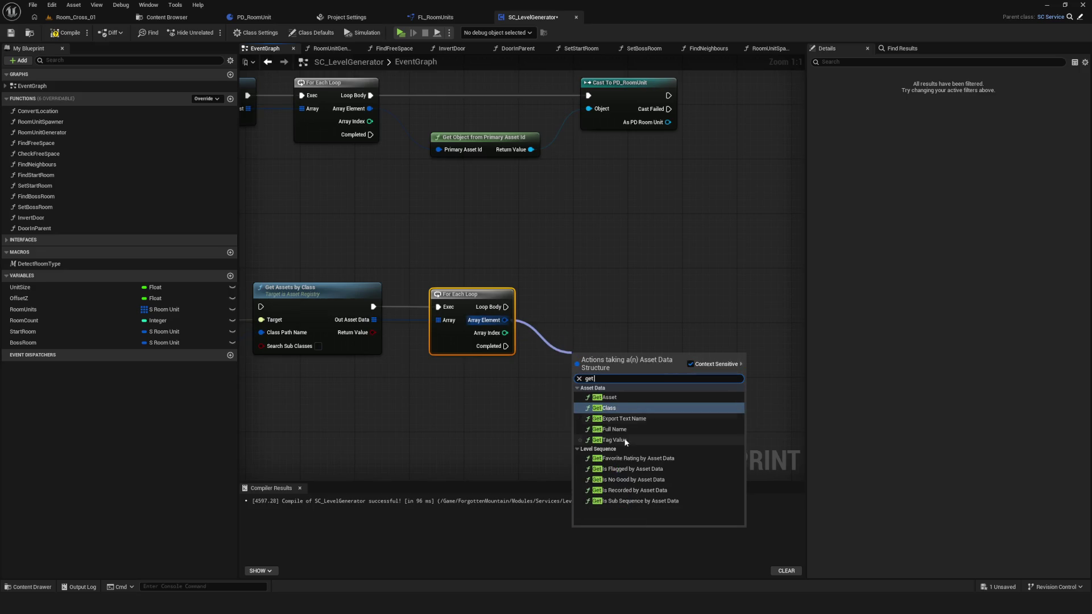
left_click(620, 440)
left_click_drag(616, 366, 609, 345)
left_click_drag(585, 292, 610, 426)
left_click(610, 425)
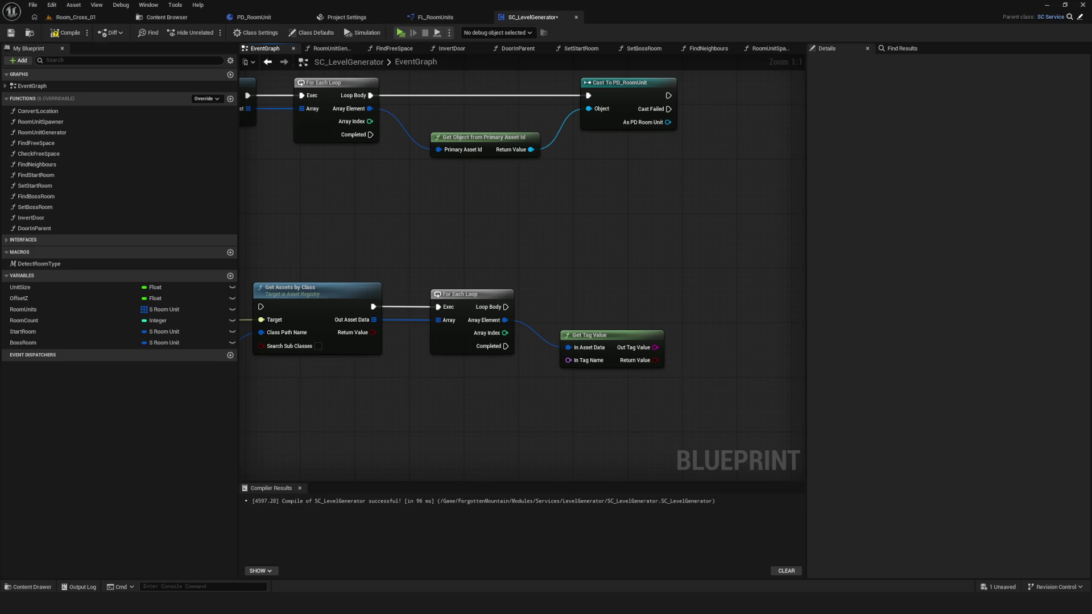
scroll(473, 284, "down", 1)
scroll(459, 391, "down", 3)
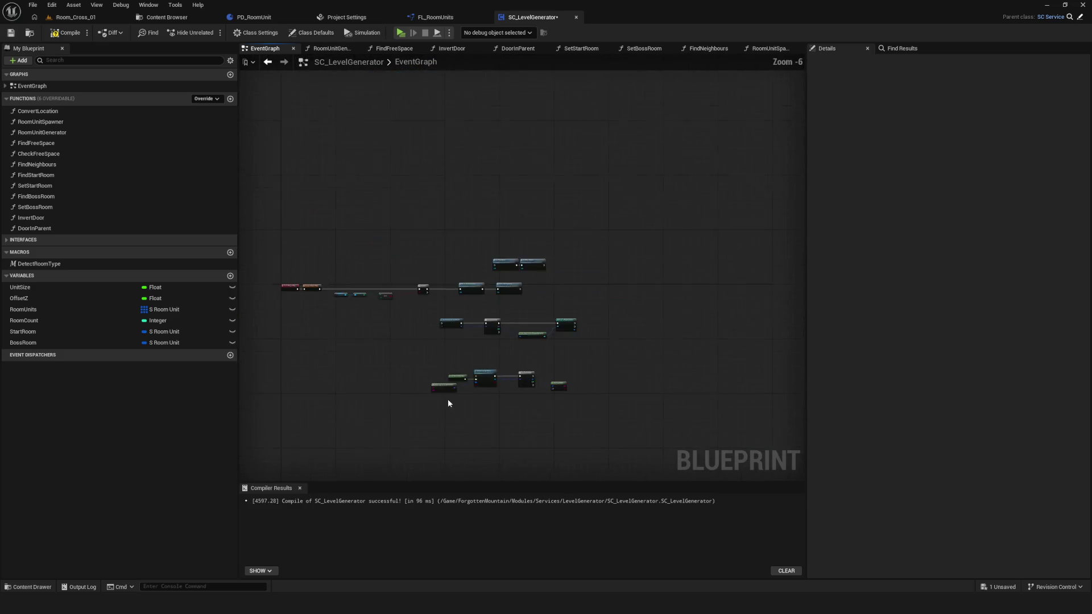
scroll(308, 321, "up", 5)
left_click_drag(316, 115, 381, 424)
scroll(620, 307, "down", 1)
left_click_drag(466, 191, 488, 421)
scroll(488, 428, "down", 3)
scroll(398, 387, "up", 5)
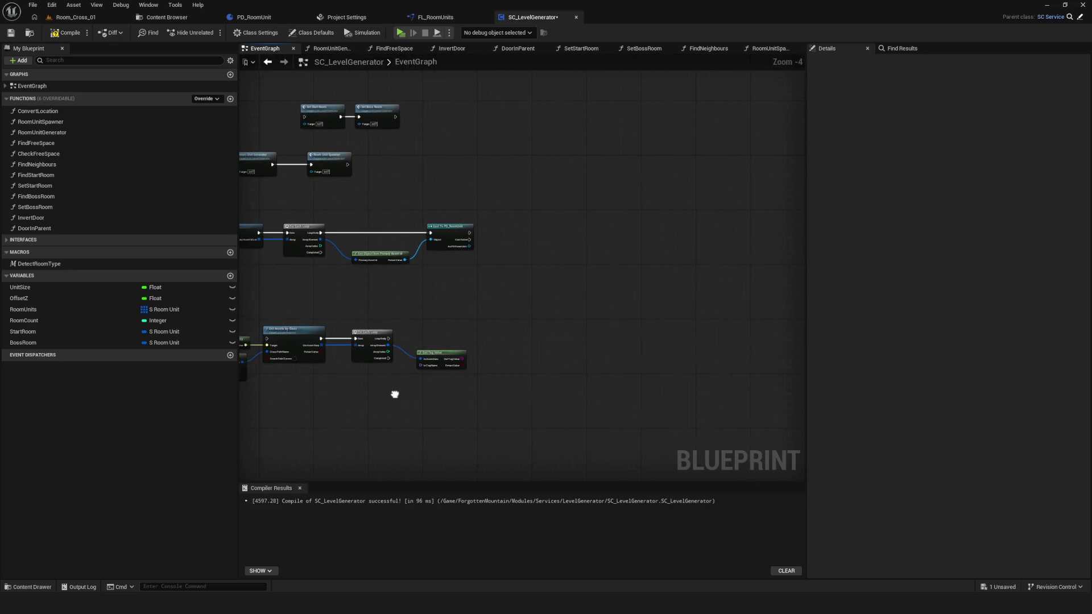
left_click_drag(327, 365, 527, 356)
scroll(495, 344, "down", 6)
scroll(515, 322, "up", 3)
scroll(566, 398, "down", 4)
scroll(565, 398, "up", 4)
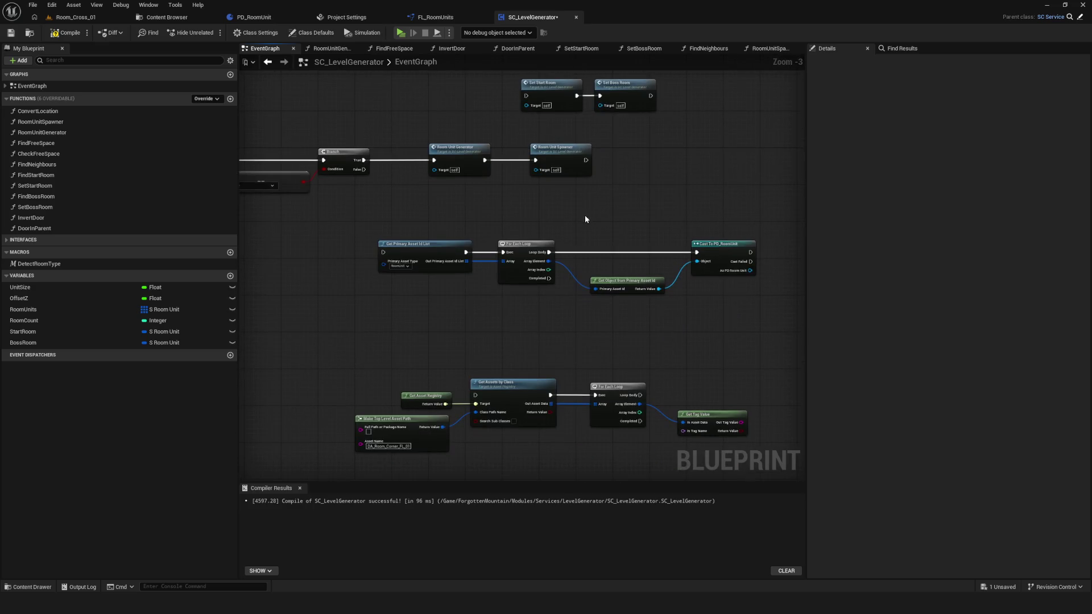
mouse_move(537, 324)
left_mouse_down()
mouse_move(510, 310)
mouse_move(512, 269)
left_mouse_up()
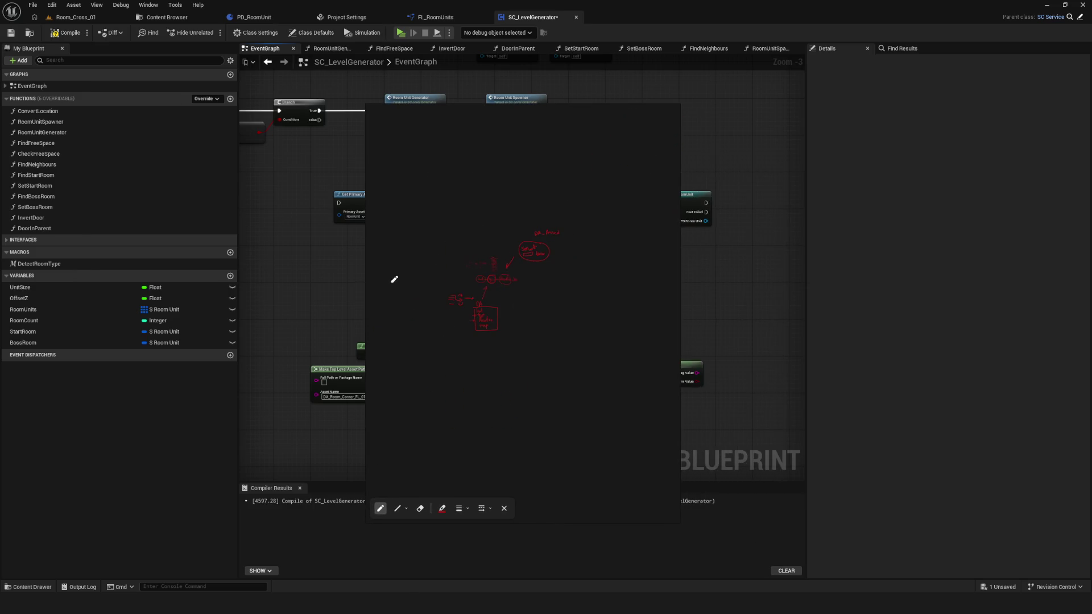
Step: Draw a vertical column of stacked triple-dash marks on the sketch
left_click_drag(444, 213, 460, 213)
left_click_drag(444, 217, 458, 221)
left_click_drag(527, 212, 538, 213)
mouse_move(528, 217)
left_mouse_down()
mouse_move(546, 242)
mouse_move(540, 294)
left_mouse_up()
left_click_drag(533, 301, 547, 330)
left_click_drag(538, 336, 548, 376)
left_click_drag(542, 400, 550, 410)
scroll(512, 248, "down", 1)
Step: Draw a downward arrow above the column, undoing a stray wavy line and arrow
left_click_drag(541, 122, 545, 167)
left_click_drag(544, 167, 551, 146)
left_click_drag(524, 201, 536, 382)
key("ctrl+z")
scroll(529, 401, "down", 3)
scroll(529, 401, "down", 2)
scroll(537, 168, "up", 4)
mouse_move(463, 159)
left_mouse_down()
mouse_move(514, 161)
mouse_move(500, 165)
mouse_move(504, 175)
mouse_move(524, 178)
mouse_move(536, 297)
left_mouse_up()
key("ctrl+z")
key("ctrl+z")
key("ctrl+z")
key("ctrl+z")
key("ctrl+z")
mouse_move(487, 170)
left_mouse_down()
mouse_move(499, 185)
mouse_move(528, 181)
mouse_move(491, 168)
mouse_move(532, 176)
left_mouse_up()
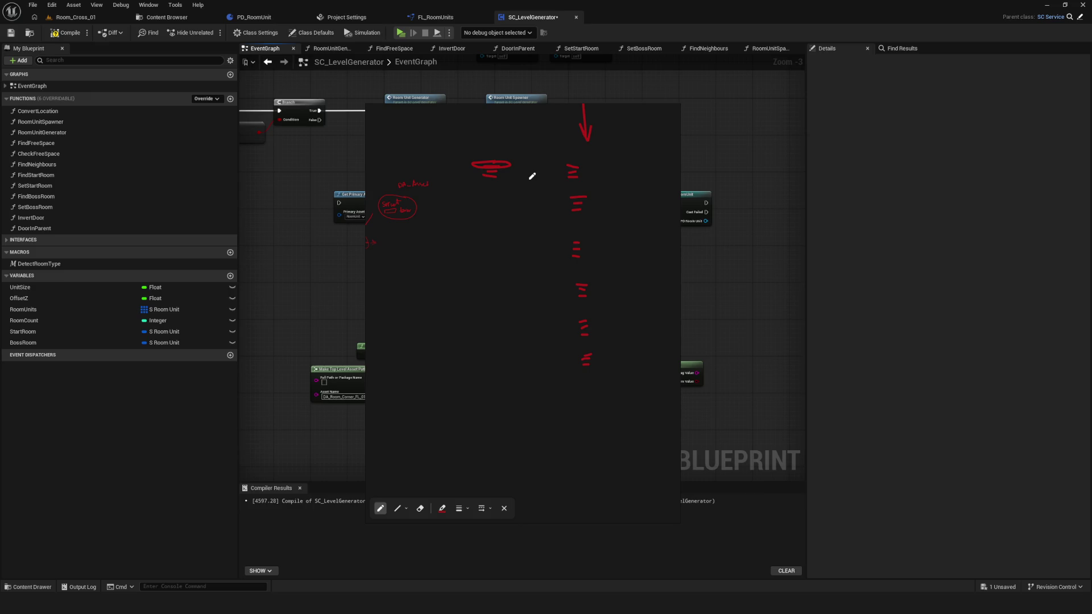
Step: Box the top dash marks, oval the middle ones, and add a branch with dashes
mouse_move(592, 158)
left_mouse_down()
mouse_move(563, 220)
mouse_move(606, 150)
left_mouse_up()
mouse_move(589, 235)
left_mouse_down()
mouse_move(587, 325)
mouse_move(576, 239)
left_mouse_up()
mouse_move(428, 379)
left_mouse_down()
mouse_move(468, 381)
mouse_move(489, 361)
mouse_move(489, 383)
mouse_move(468, 404)
mouse_move(506, 419)
mouse_move(537, 462)
left_mouse_up()
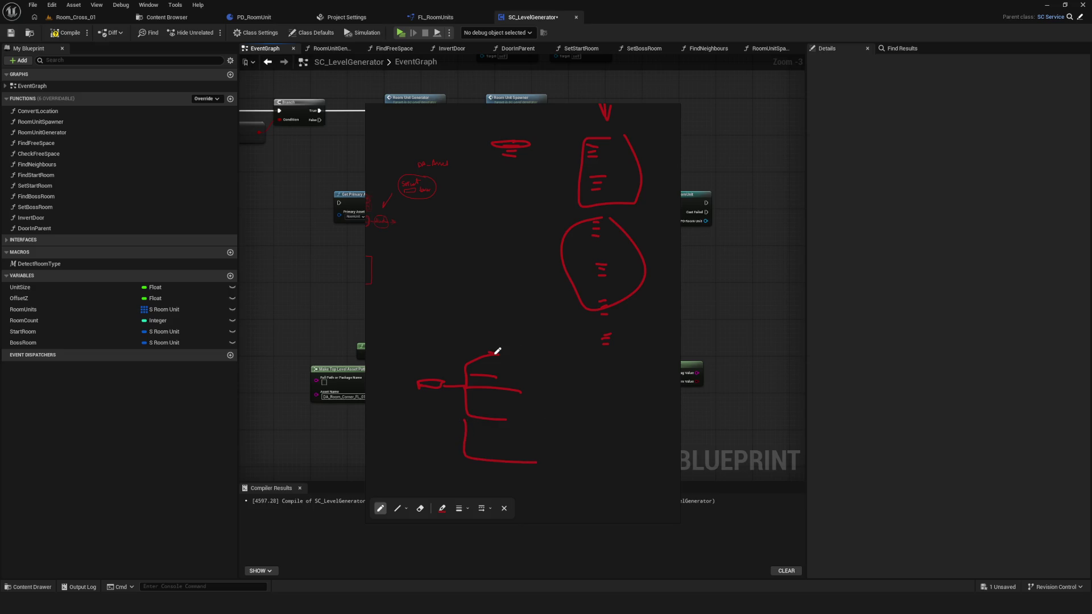
mouse_move(498, 351)
left_mouse_down()
mouse_move(625, 359)
mouse_move(658, 319)
mouse_move(668, 407)
left_mouse_up()
mouse_move(584, 346)
left_mouse_down()
mouse_move(609, 347)
mouse_move(612, 376)
left_mouse_up()
Step: Draw an arrow to a second bracket, then circle the lower branches of the tree
scroll(427, 319, "down", 2)
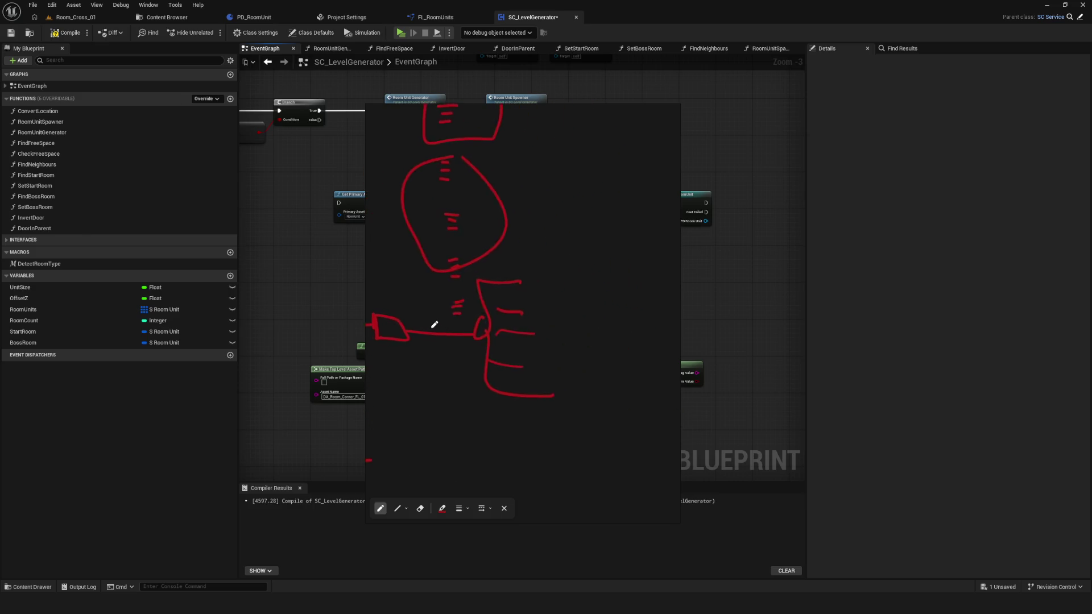
mouse_move(530, 324)
left_mouse_down()
mouse_move(618, 330)
mouse_move(639, 291)
mouse_move(669, 294)
left_mouse_up()
mouse_move(644, 334)
left_mouse_down()
mouse_move(665, 335)
mouse_move(677, 414)
left_mouse_up()
scroll(609, 361, "up", 3)
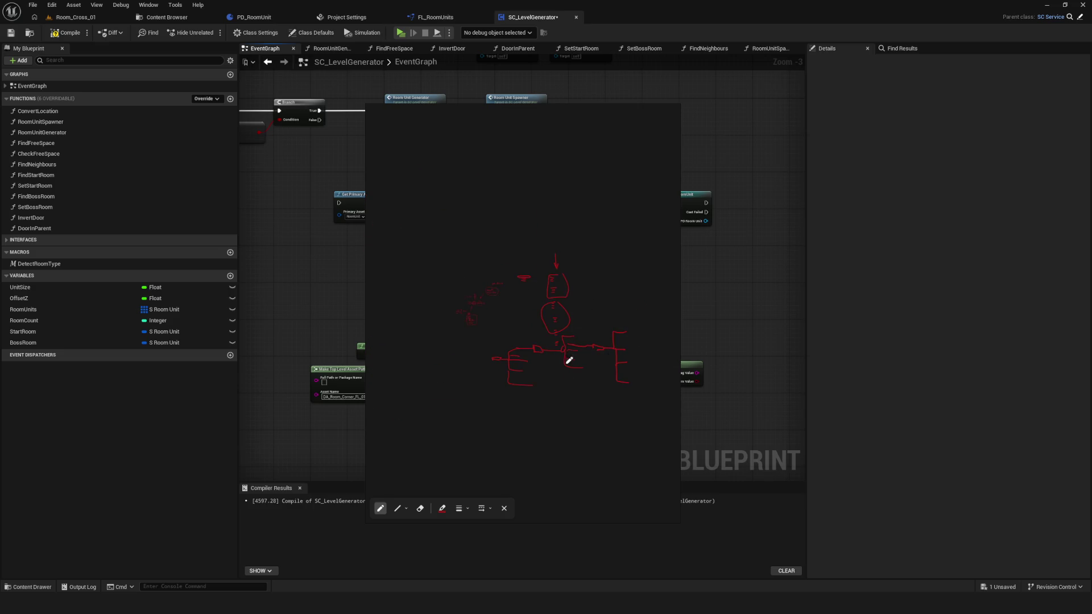
scroll(570, 254, "down", 5)
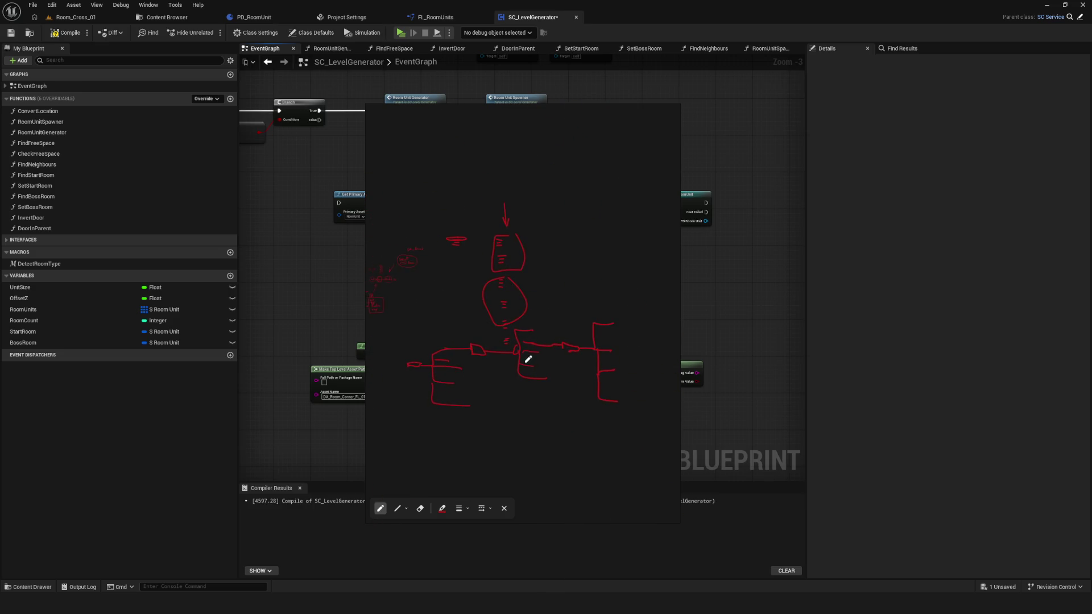
scroll(566, 313, "down", 1)
scroll(561, 307, "down", 1)
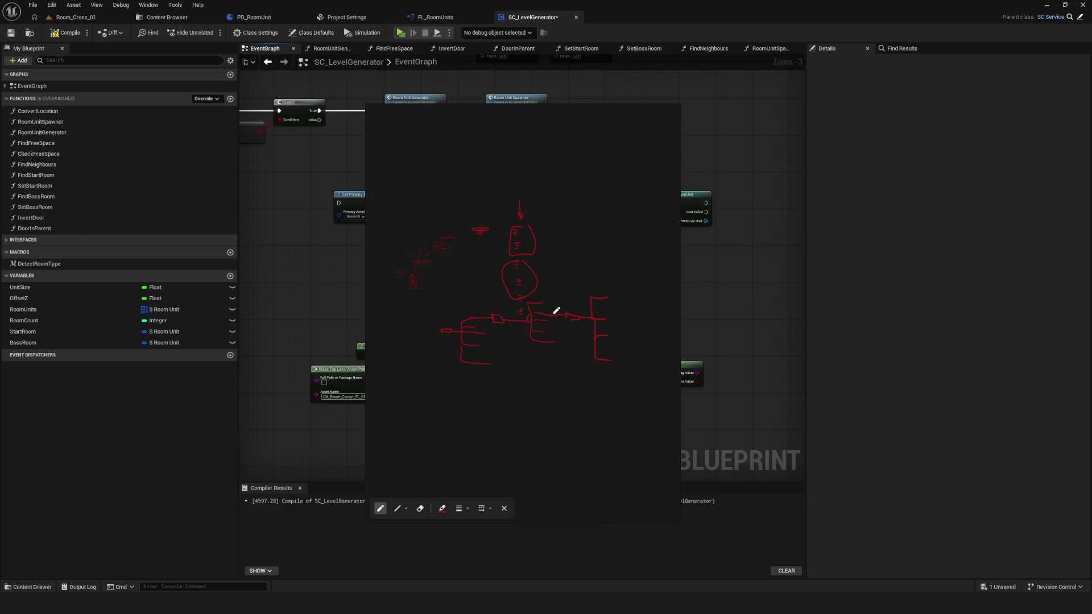
scroll(560, 268, "up", 2)
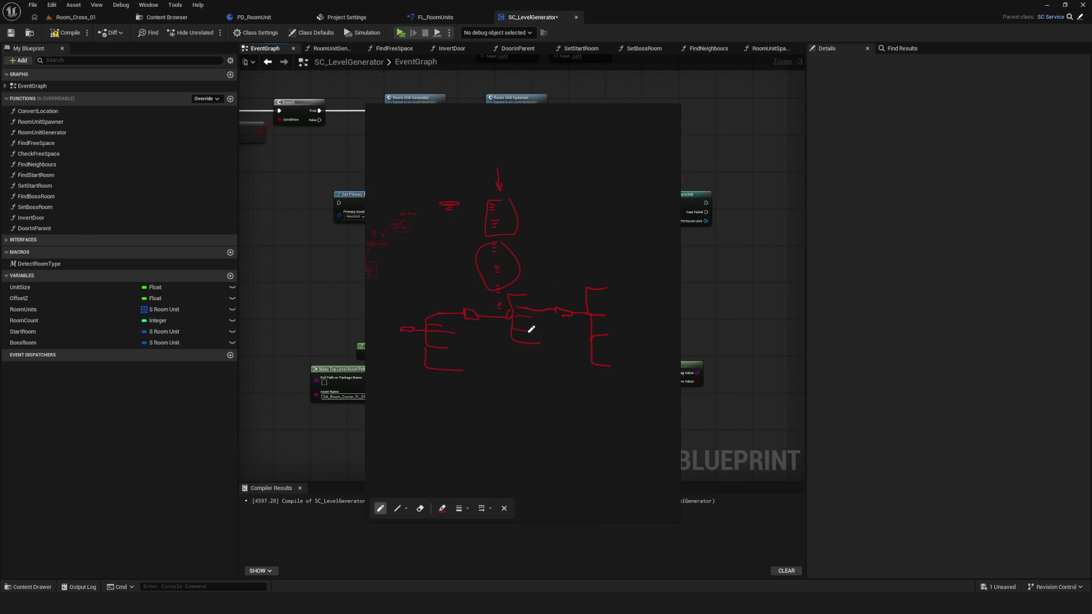
mouse_move(439, 295)
left_mouse_down()
mouse_move(619, 312)
mouse_move(422, 290)
left_mouse_up()
scroll(551, 302, "up", 2)
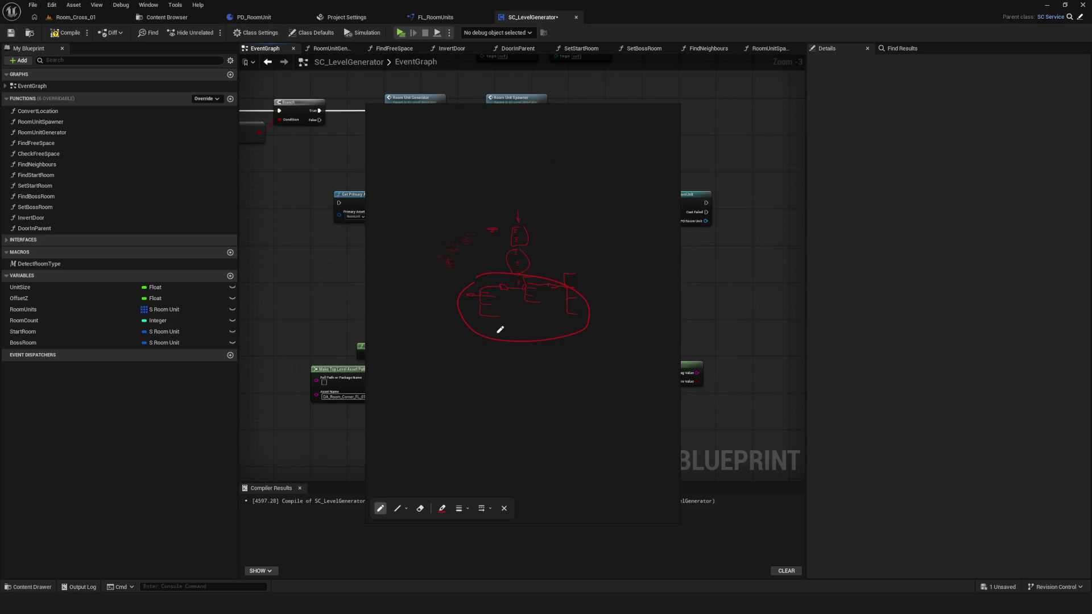
left_click_drag(498, 313, 510, 307)
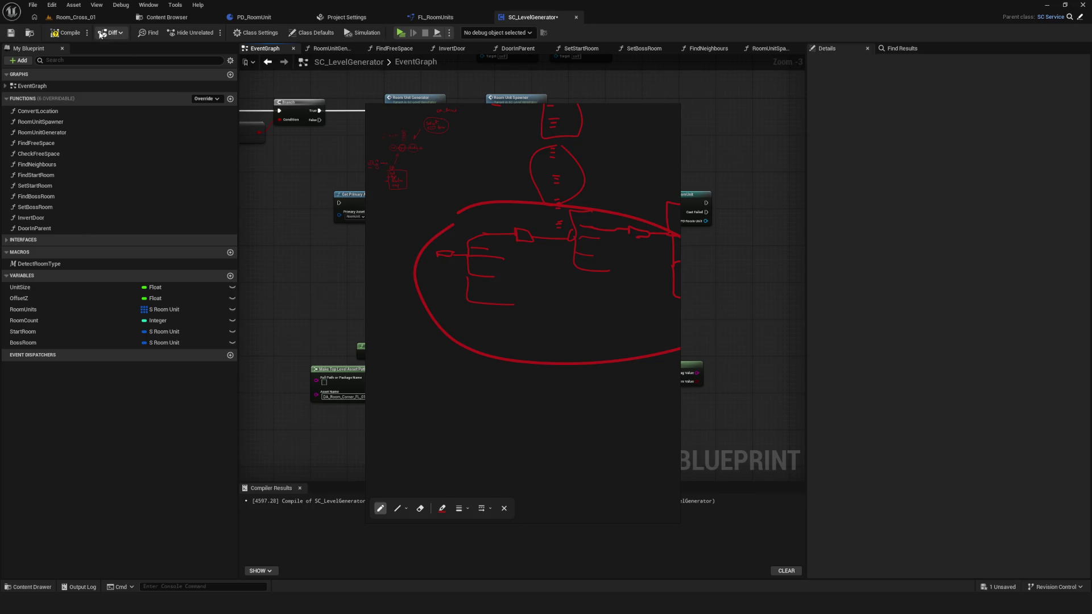
left_click(165, 17)
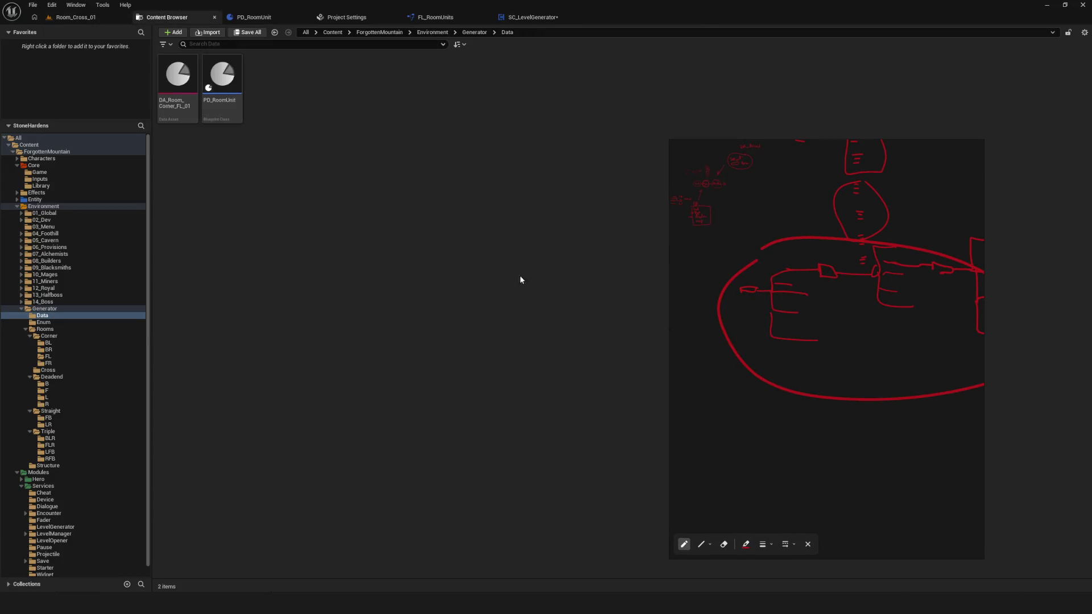
left_click(51, 466)
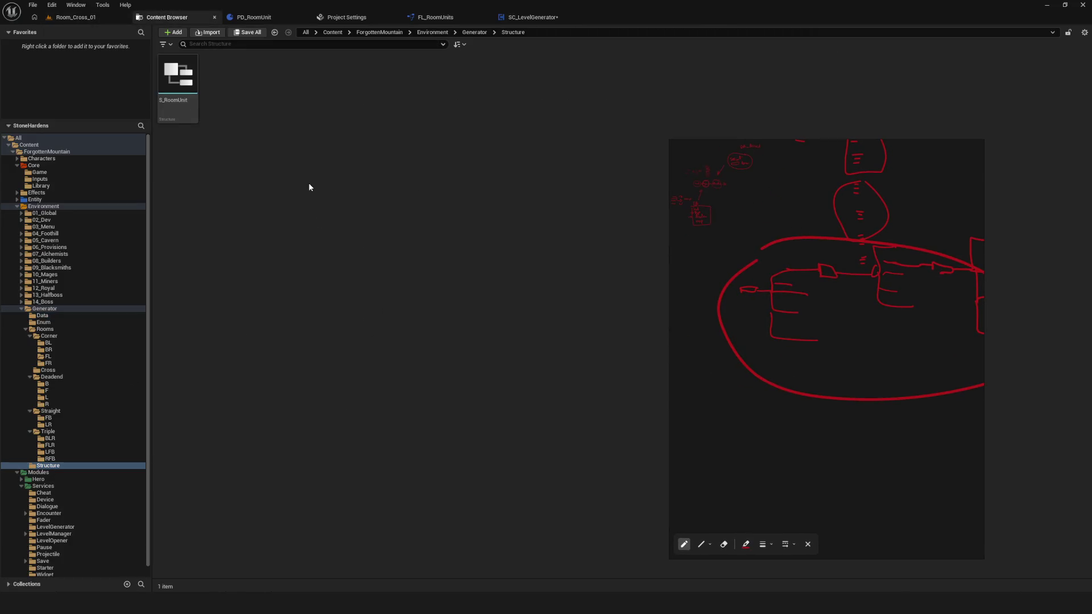
left_click(179, 102)
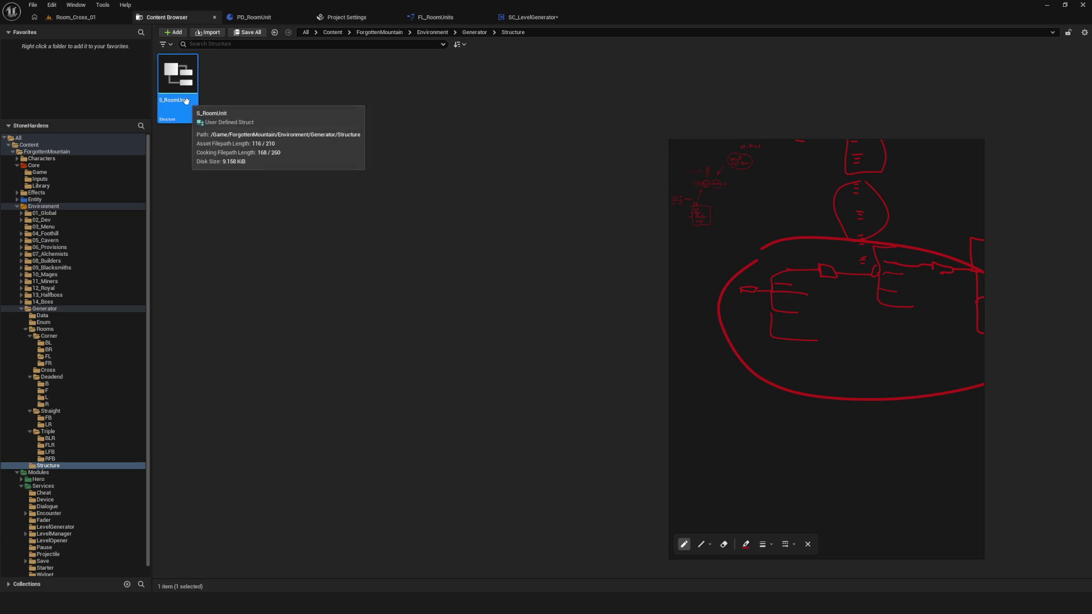
double_click(179, 101)
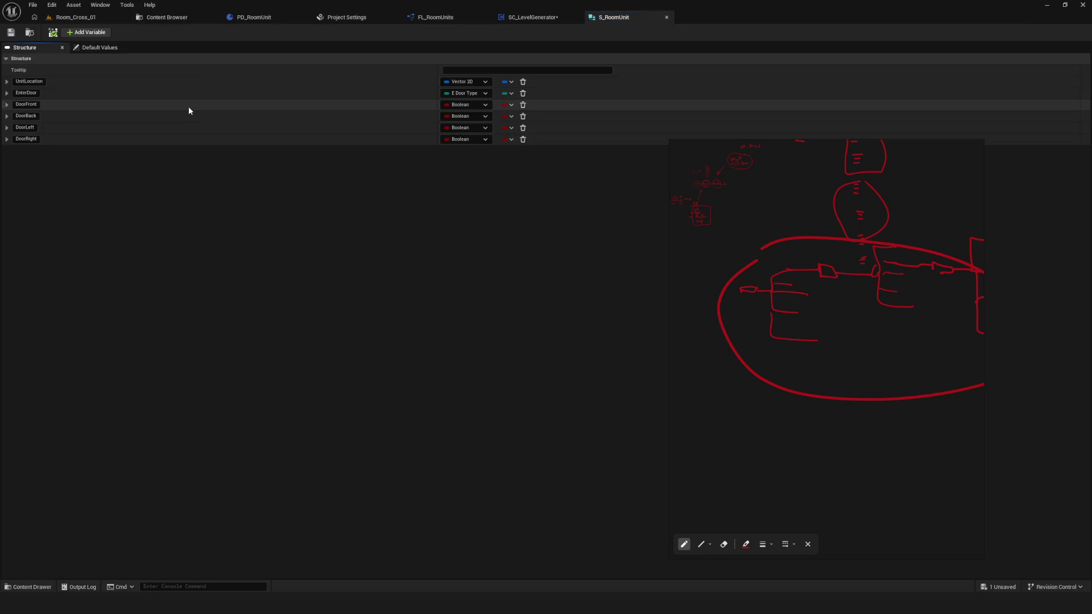
left_click(666, 18)
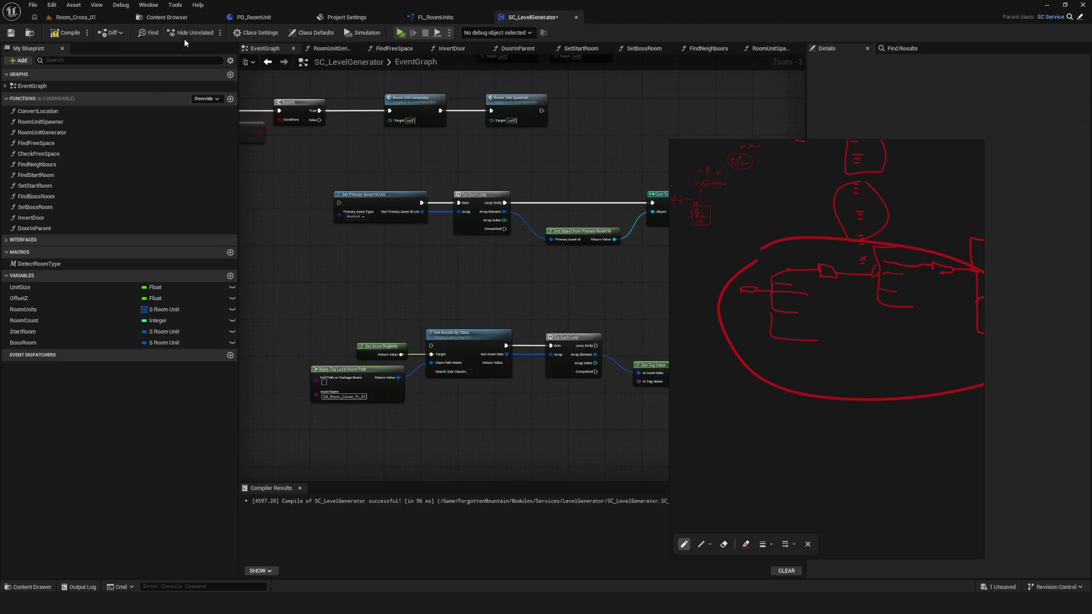
left_click(166, 17)
right_click(279, 128)
Step: Create a Blueprint > Structure asset named S_ beside S_RoomUnit and open it
mouse_move(359, 351)
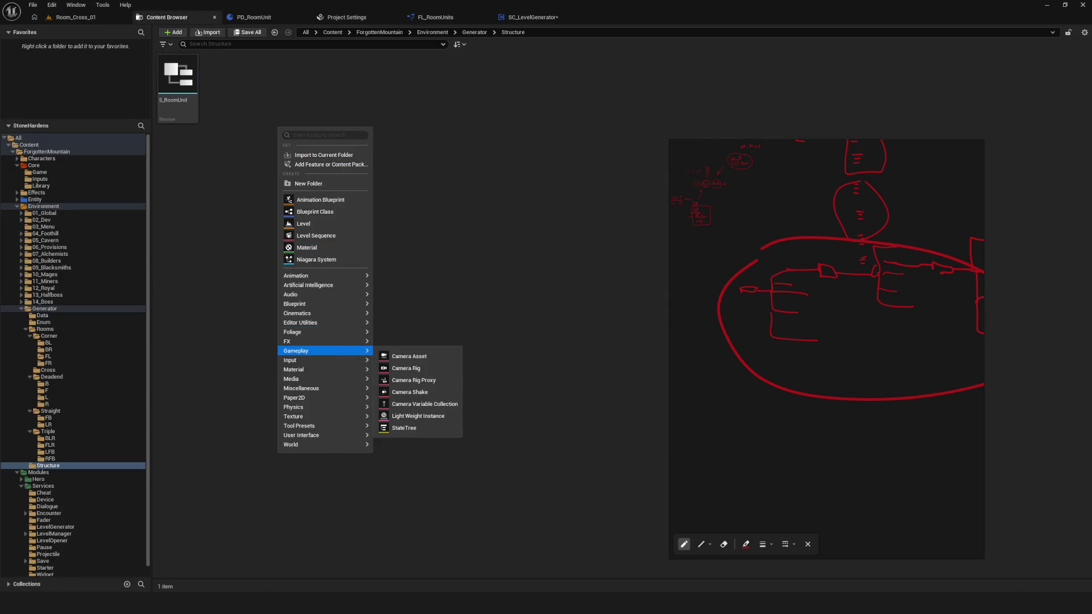
key("Escape")
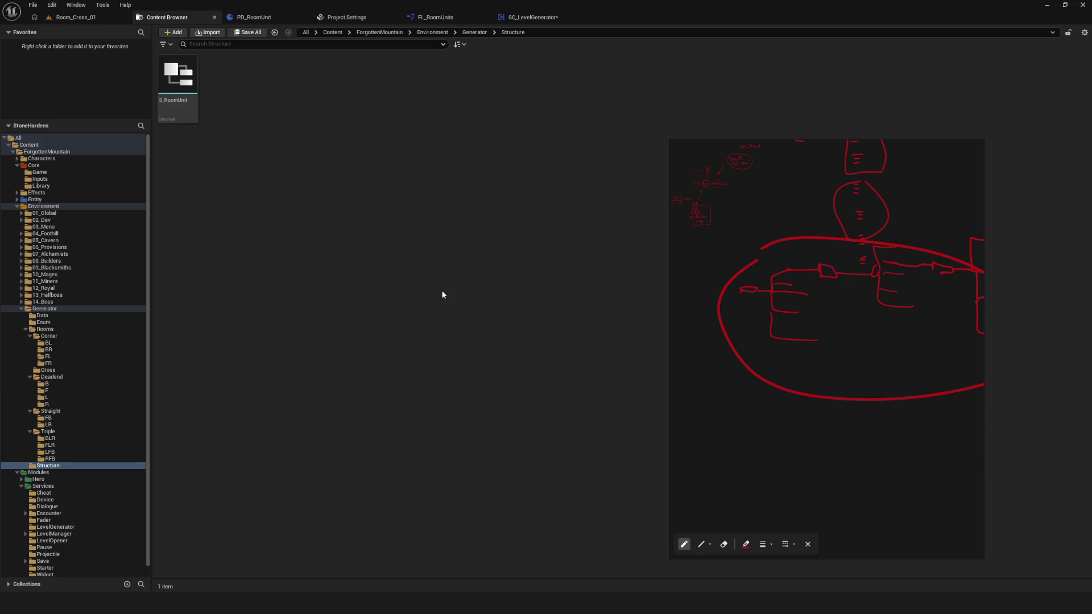
right_click(359, 144)
mouse_move(415, 344)
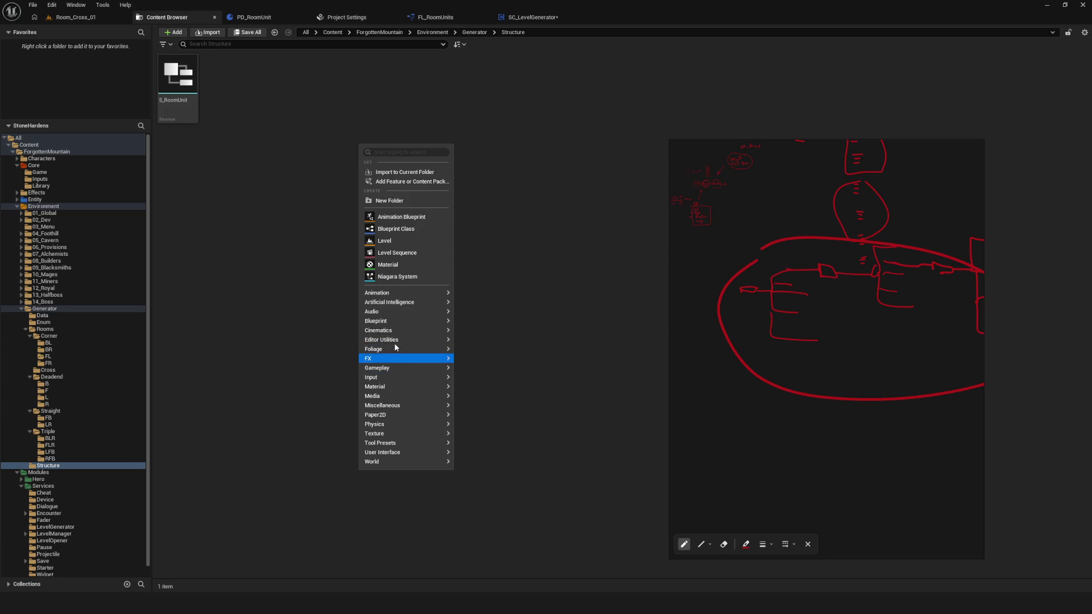
mouse_move(378, 326)
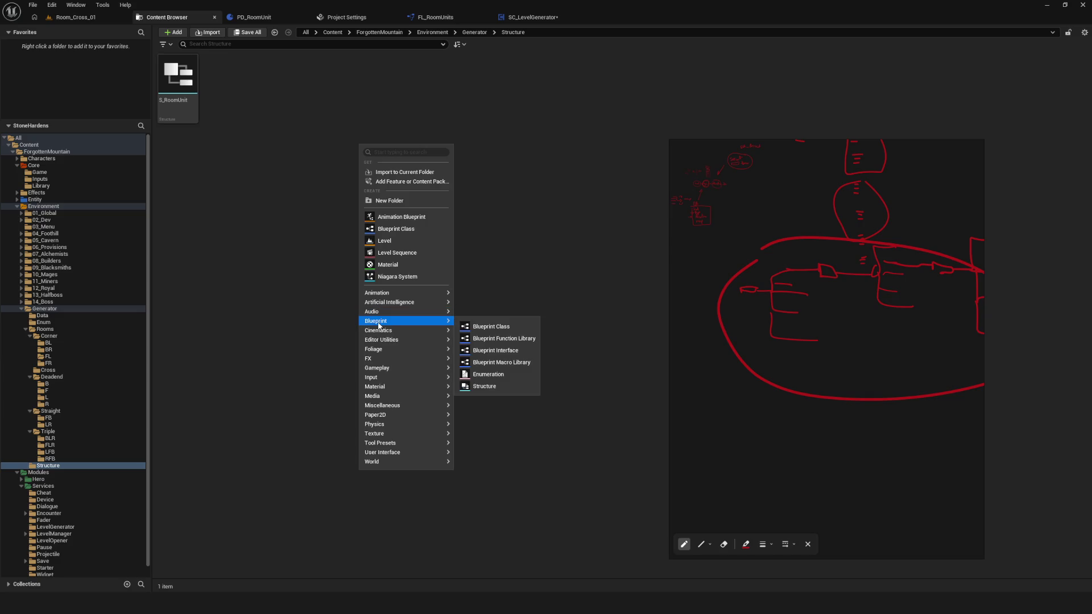
left_click(484, 386)
type("b")
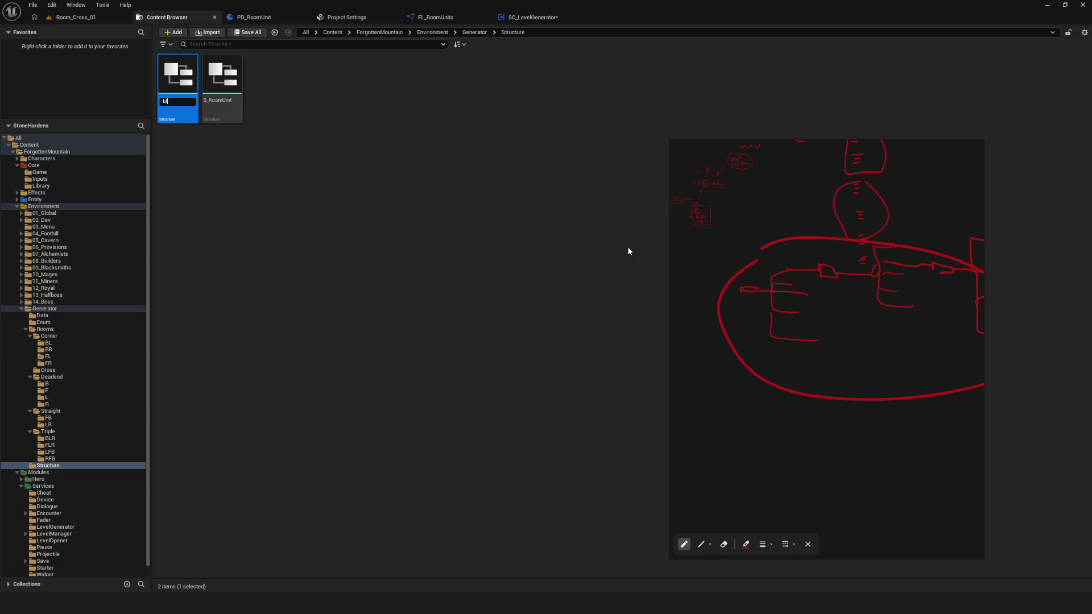
key("BackSpace")
type("S")
key("Return")
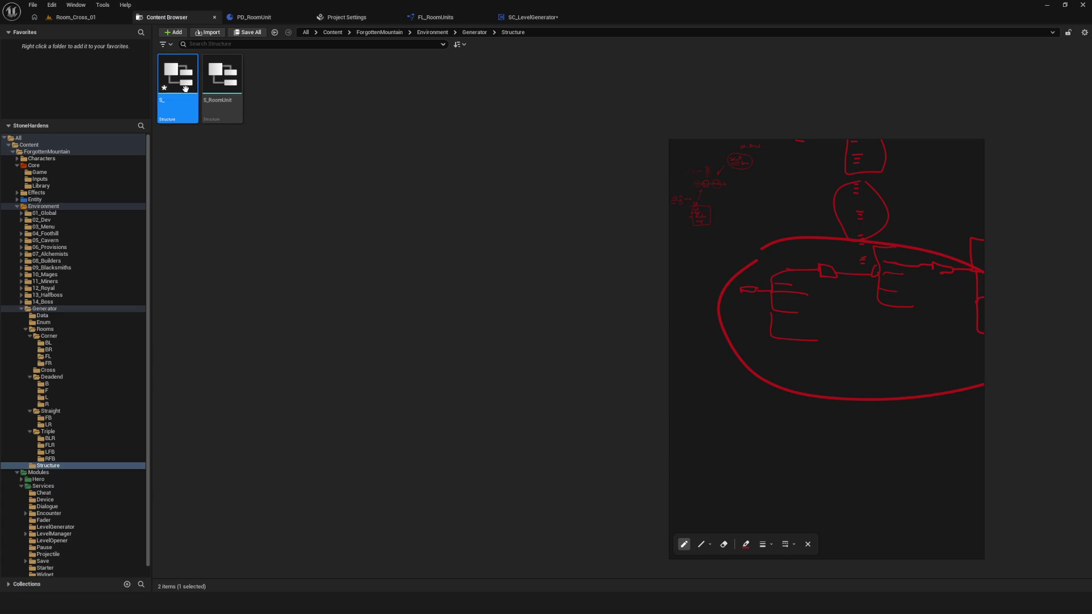
double_click(183, 95)
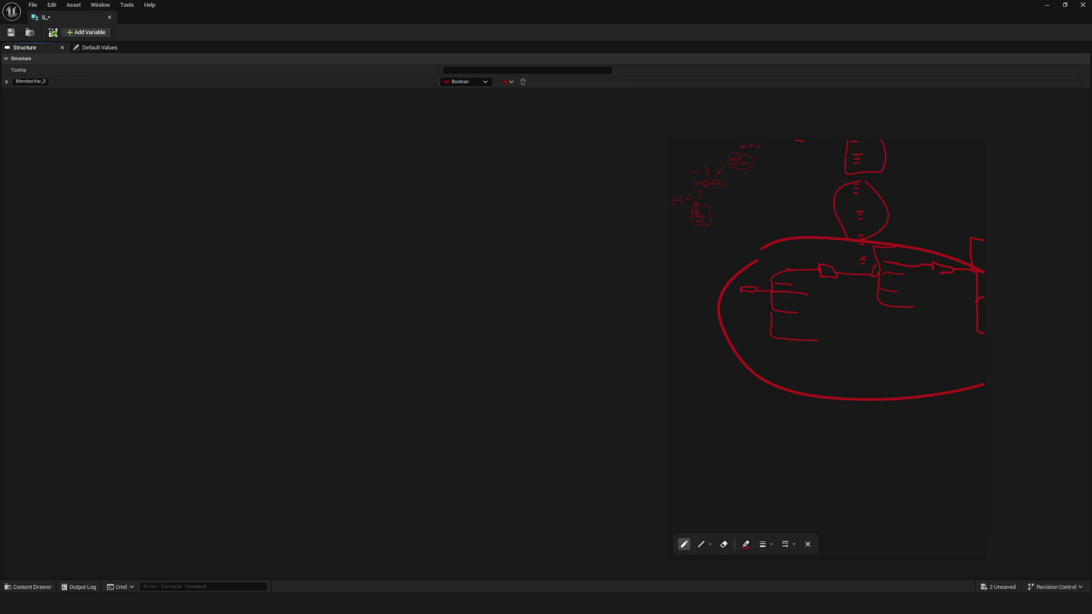
Step: Set MemberVar_0's type to Soft World Reference, kept as a single value
left_click(476, 81)
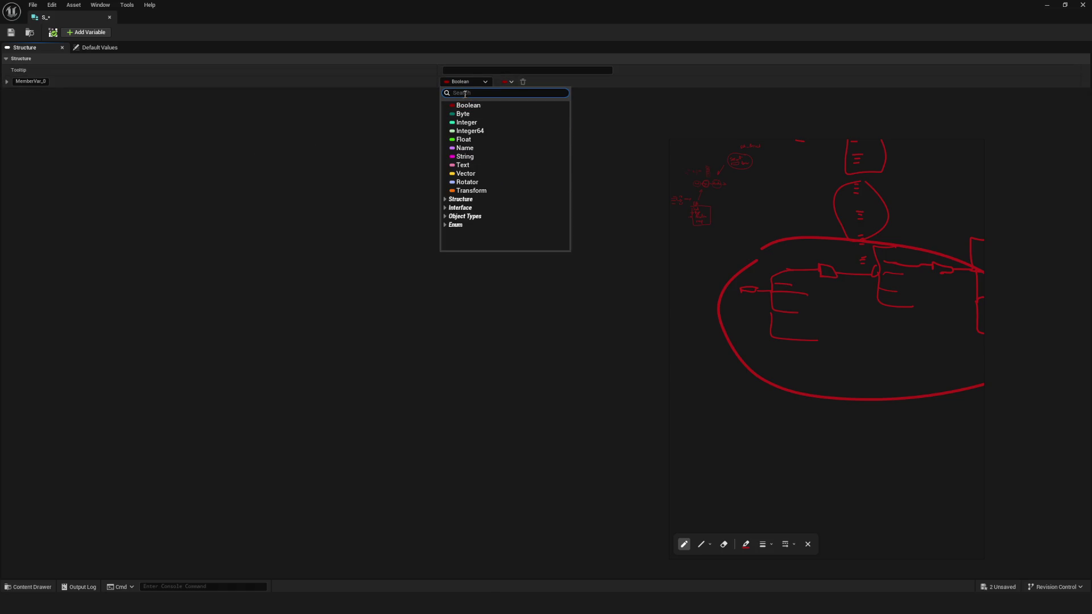
type("Sof")
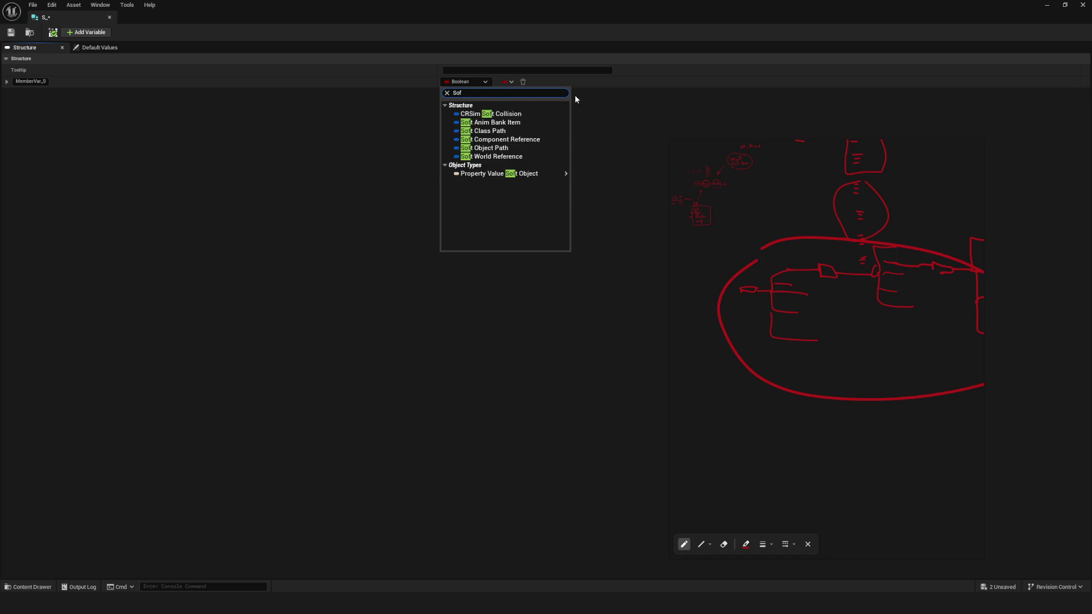
mouse_move(500, 173)
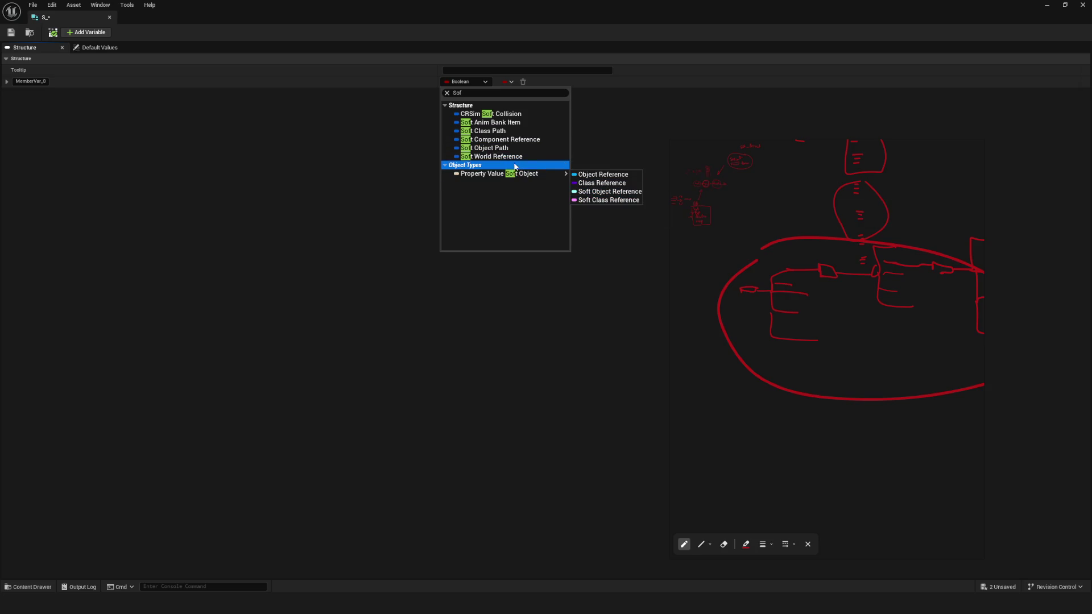
left_click(534, 156)
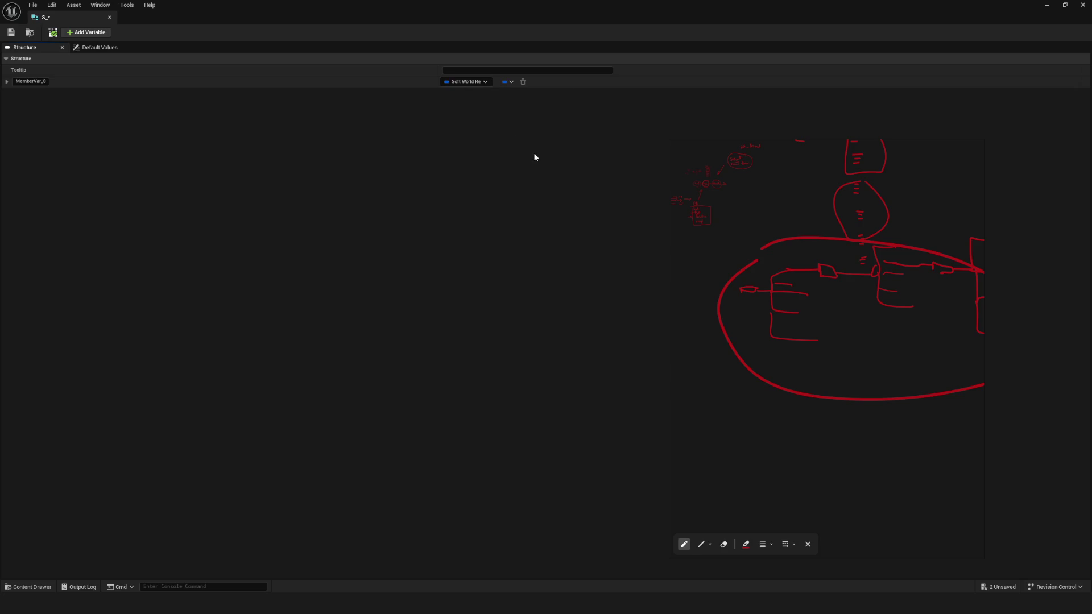
left_click(510, 82)
left_click(509, 82)
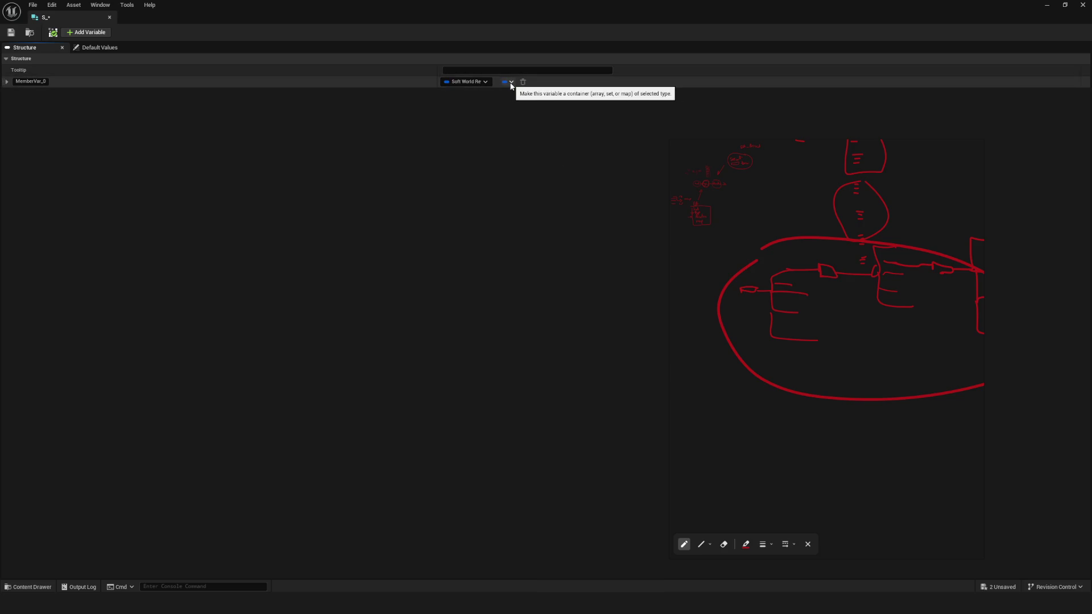
left_click(509, 83)
left_click(499, 95)
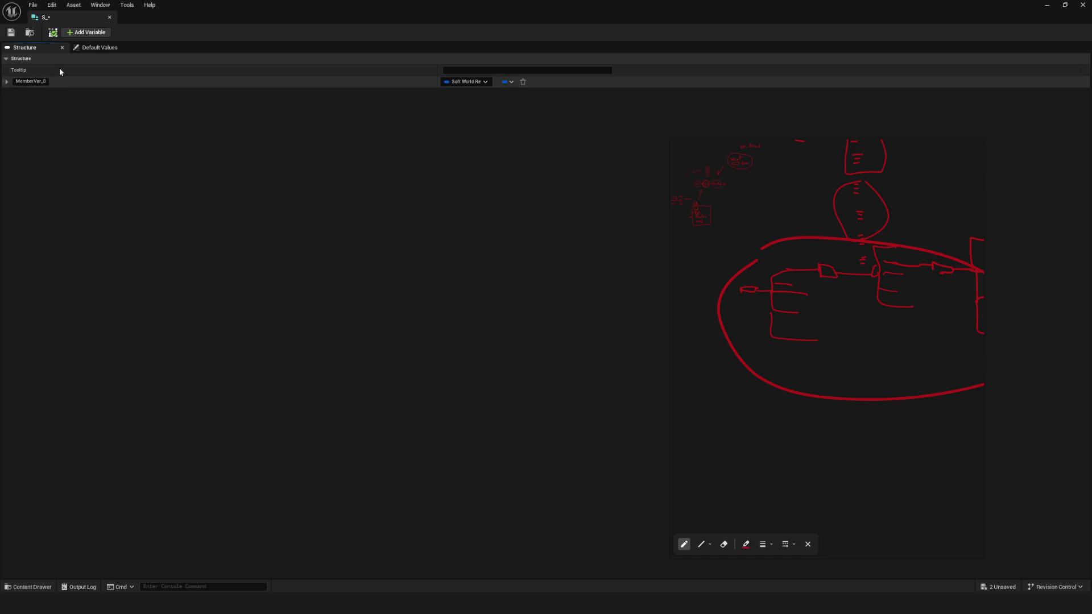
Step: Rename the member to Map, expand its properties, and move the sketch window aside
left_click(31, 82)
type("Map")
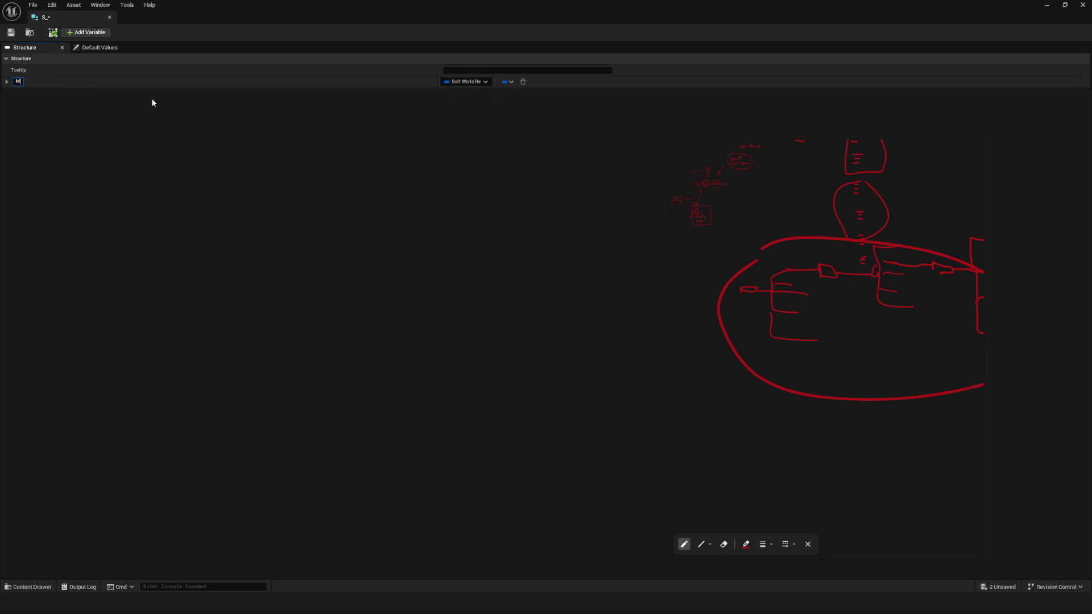
key("Return")
left_click(7, 81)
mouse_move(769, 202)
left_mouse_down()
mouse_move(880, 307)
mouse_move(745, 259)
left_mouse_up()
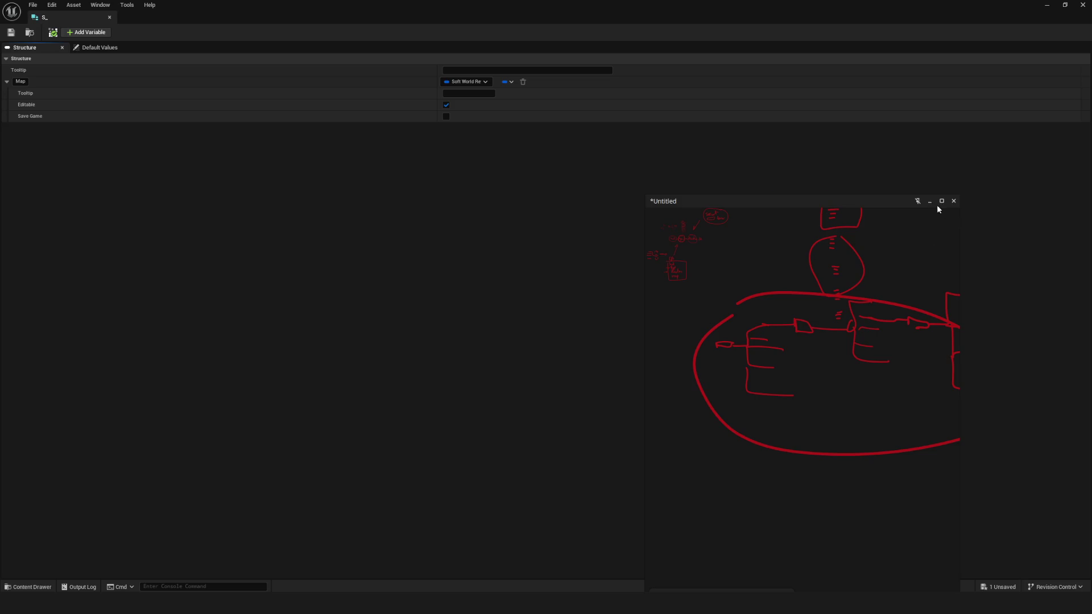
left_click(931, 202)
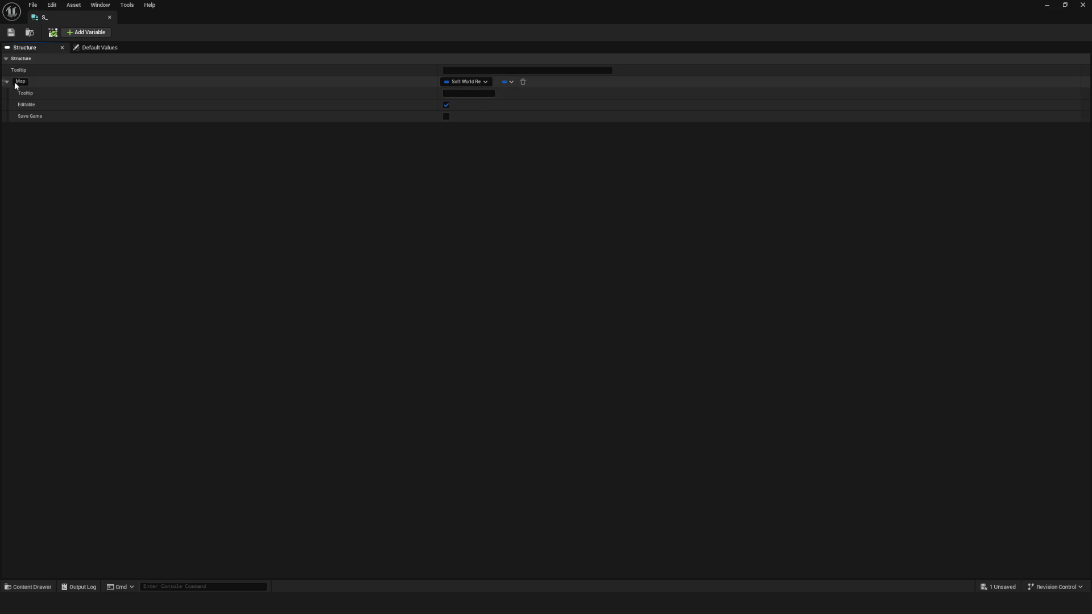
Step: Collapse the Map member's property details
left_click(218, 84)
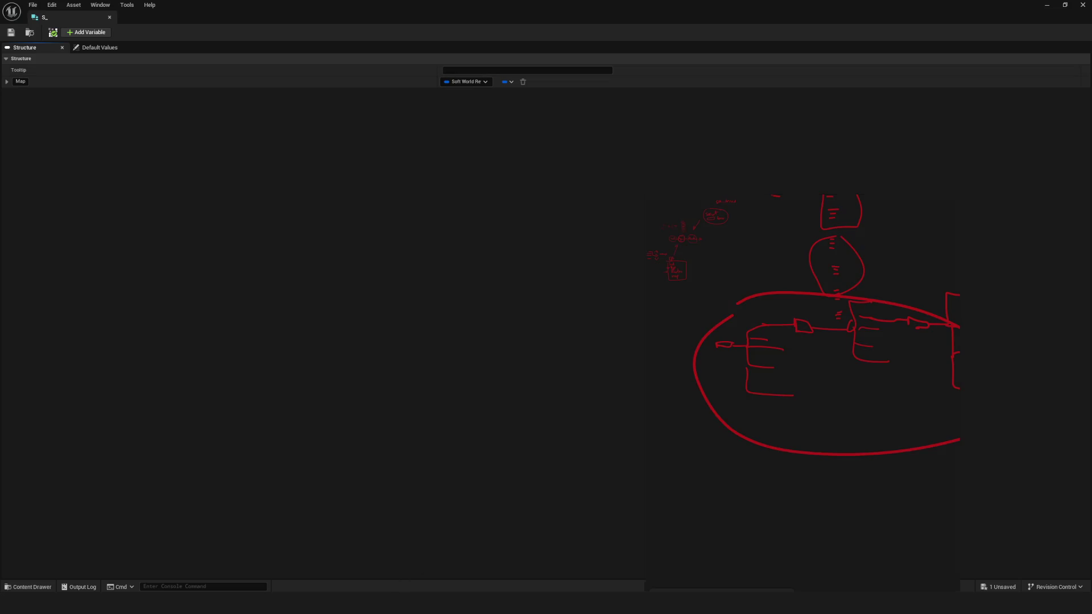
Step: Sketch a tall vertical red line in empty canvas space, undoing two stray top strokes
left_click_drag(757, 231, 768, 462)
mouse_move(748, 225)
left_mouse_down()
mouse_move(808, 224)
mouse_move(758, 257)
left_mouse_up()
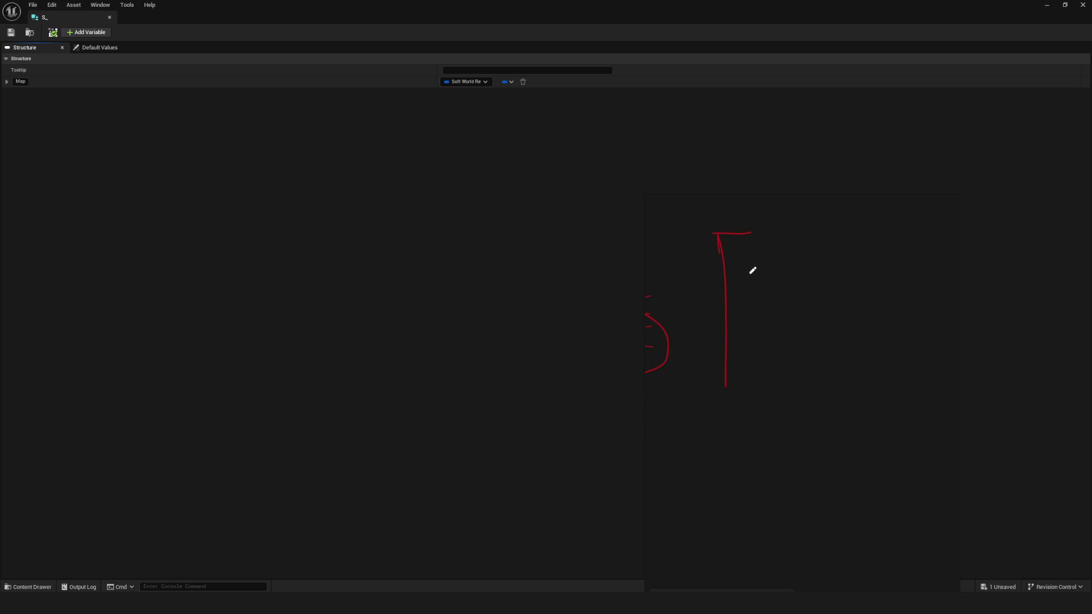
key("ctrl+z")
left_click_drag(722, 230, 748, 231)
key("ctrl+z")
Step: Add a base line, short side ticks, a pointed top and a redrawn side stroke to the tower
left_click_drag(723, 389, 844, 382)
mouse_move(726, 363)
left_mouse_down()
mouse_move(763, 362)
mouse_move(743, 307)
left_mouse_up()
left_click_drag(726, 281, 741, 278)
mouse_move(720, 226)
left_mouse_down()
mouse_move(726, 197)
mouse_move(767, 230)
mouse_move(792, 229)
mouse_move(671, 233)
mouse_move(770, 230)
left_mouse_up()
mouse_move(719, 396)
left_mouse_down()
mouse_move(707, 244)
mouse_move(713, 253)
left_mouse_up()
key("ctrl+z")
left_click_drag(704, 410, 689, 254)
Step: Draw looped nodes beside the tall sketch, joined by diagonal and curved links
scroll(736, 324, "down", 5)
scroll(695, 324, "up", 5)
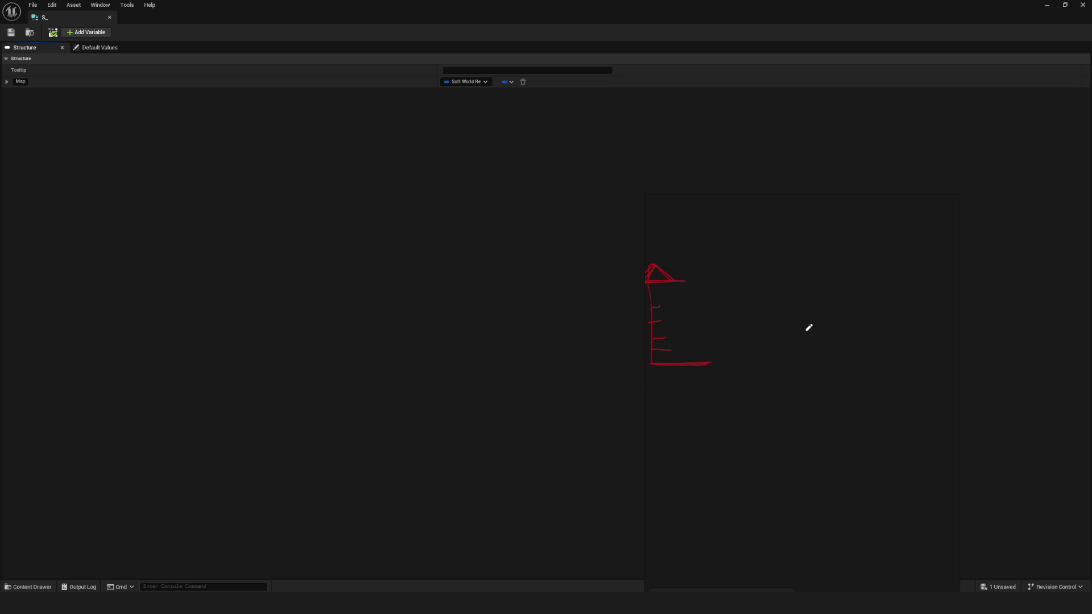
left_click_drag(791, 306, 800, 319)
left_click_drag(874, 270, 816, 307)
mouse_move(746, 251)
left_mouse_down()
mouse_move(779, 293)
mouse_move(723, 294)
left_mouse_up()
left_click_drag(737, 229, 733, 233)
mouse_move(710, 296)
left_mouse_down()
mouse_move(775, 354)
mouse_move(797, 326)
left_mouse_up()
Step: Add lower circled nodes with connecting links, undoing the unwanted arrow from the top node
mouse_move(754, 362)
left_mouse_down()
mouse_move(698, 434)
mouse_move(676, 440)
left_mouse_up()
left_click_drag(777, 383, 812, 466)
mouse_move(717, 445)
left_mouse_down()
mouse_move(819, 469)
mouse_move(904, 358)
mouse_move(927, 225)
mouse_move(877, 254)
left_mouse_up()
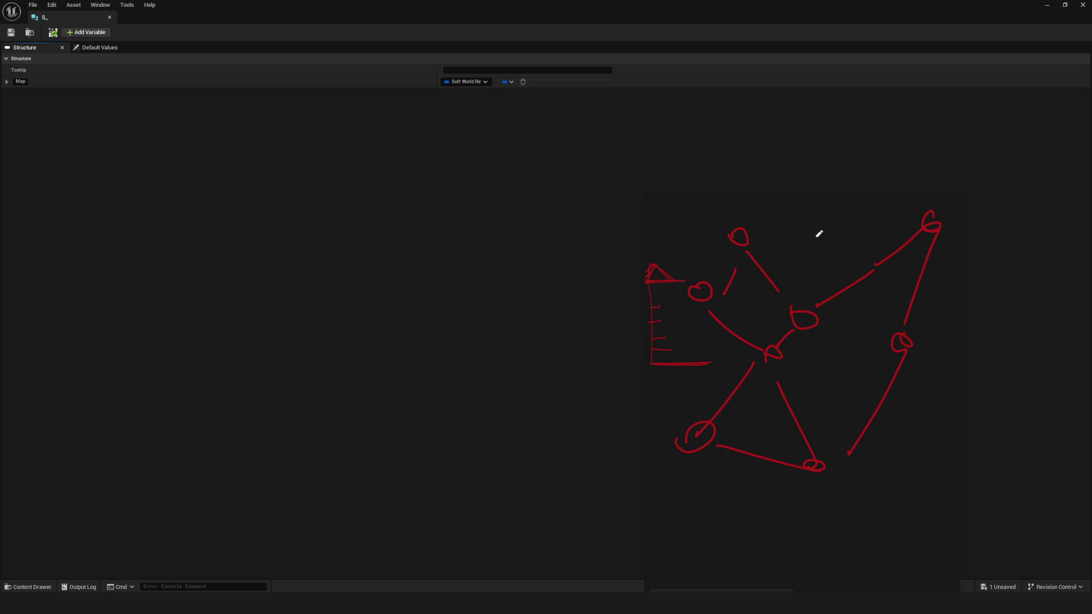
mouse_move(752, 214)
left_mouse_down()
mouse_move(785, 224)
mouse_move(759, 236)
mouse_move(827, 307)
mouse_move(837, 303)
left_mouse_up()
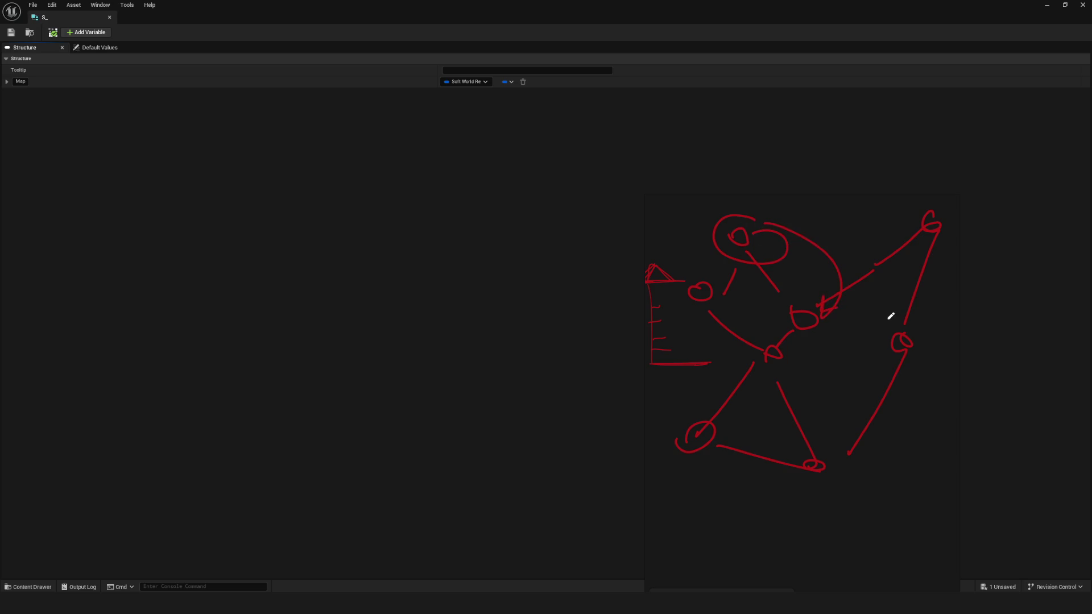
key("ctrl+z")
mouse_move(760, 242)
left_mouse_down()
mouse_move(700, 286)
mouse_move(754, 246)
left_mouse_up()
Step: Remove the stray vertical strokes beside the tall sketch and minimize the drawing window
scroll(719, 348, "up", 3)
left_click_drag(731, 373, 722, 223)
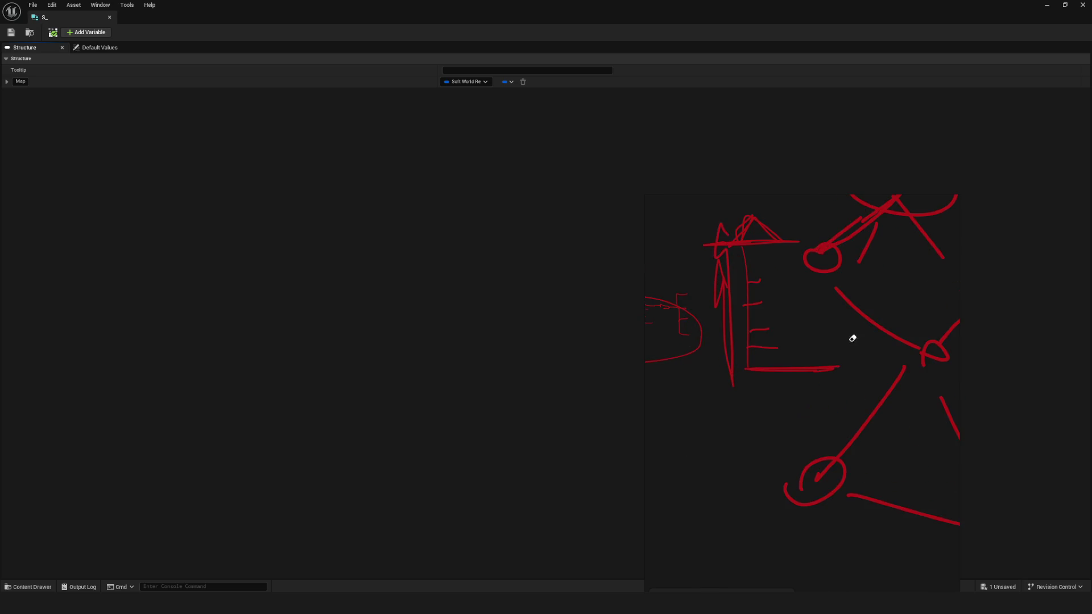
key("ctrl+z")
scroll(743, 251, "down", 3)
left_click(930, 201)
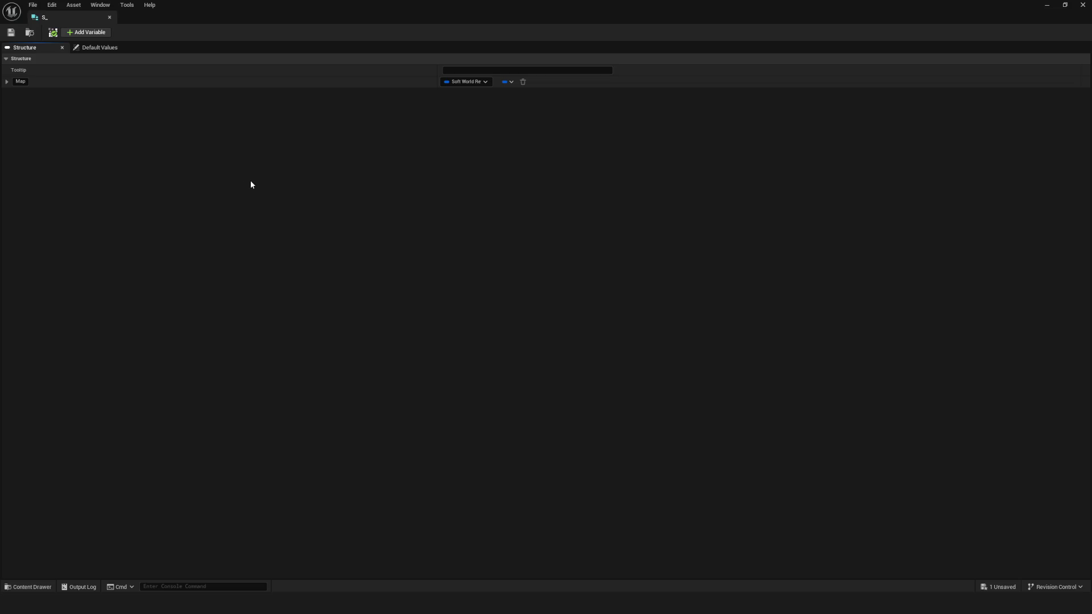
Step: Expand and collapse the Map member, then pull the structure editor into its own window
left_click(7, 81)
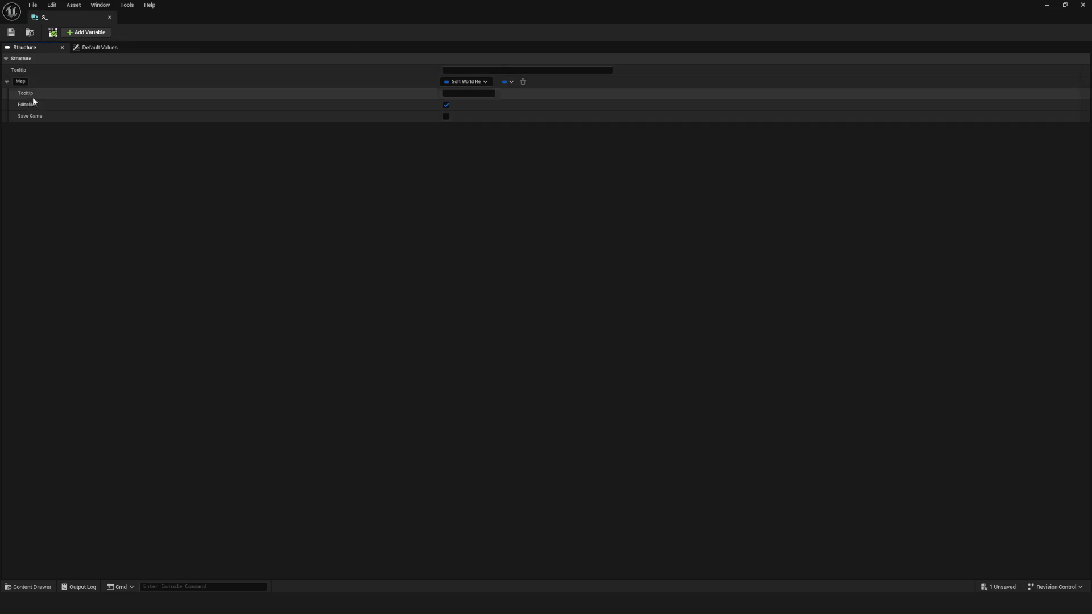
left_click(7, 81)
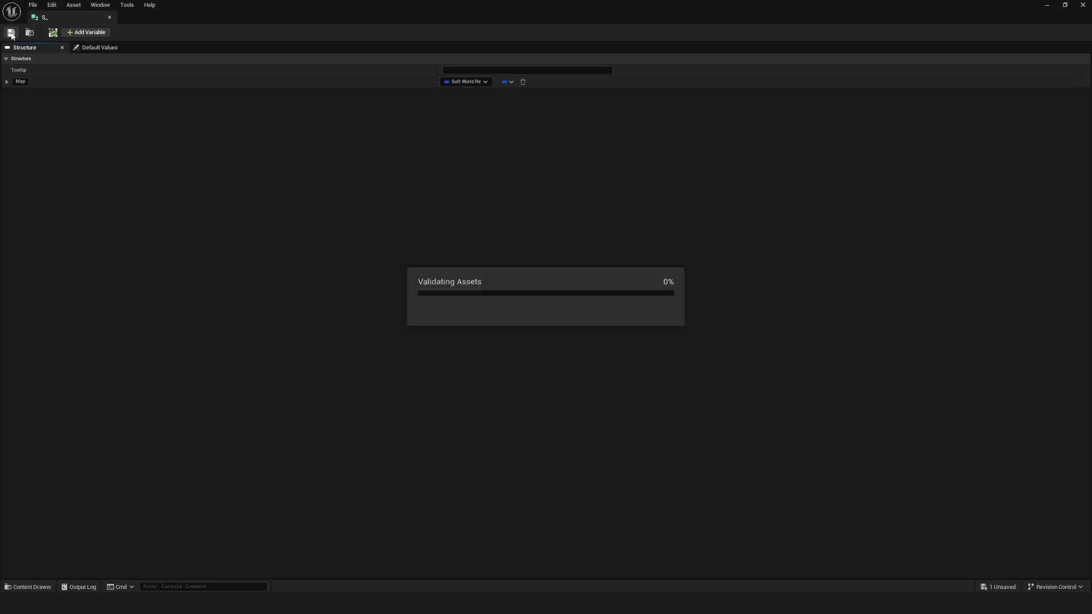
mouse_move(42, 17)
left_mouse_down()
mouse_move(188, 74)
mouse_move(620, 31)
mouse_move(620, 22)
left_mouse_up()
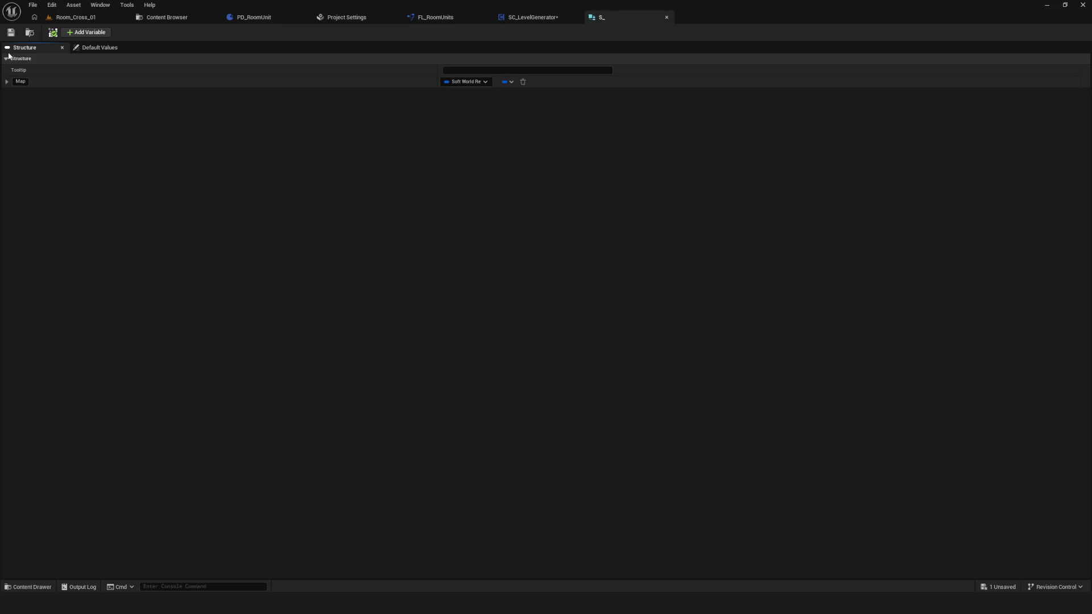
Step: Compile and save the SC_LevelGenerator Blueprint
left_click(534, 18)
scroll(445, 205, "down", 4)
scroll(375, 207, "up", 3)
scroll(462, 275, "down", 1)
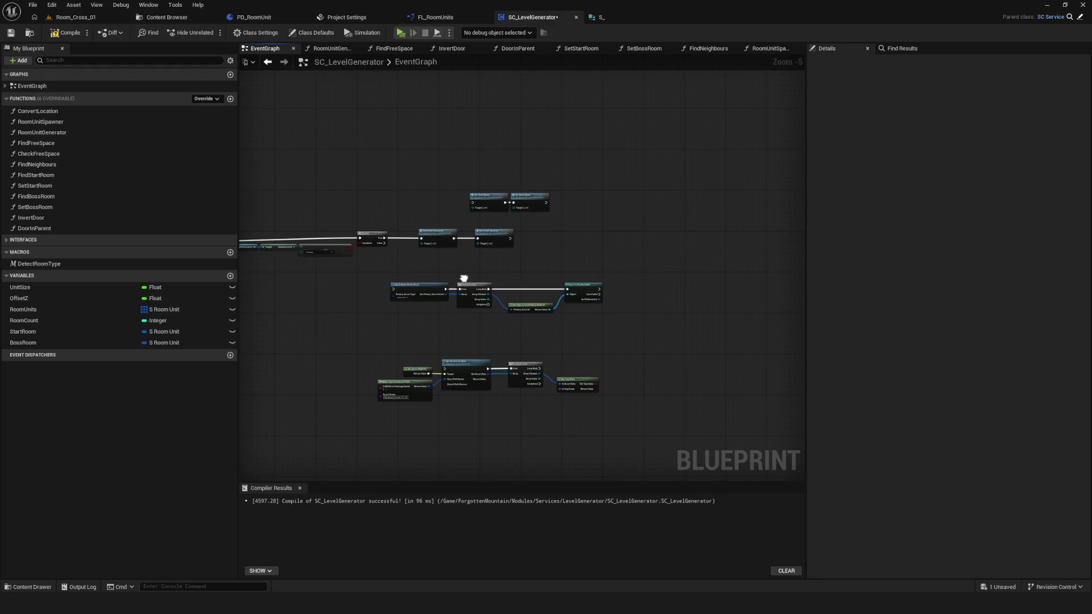
left_click(11, 33)
left_click(67, 32)
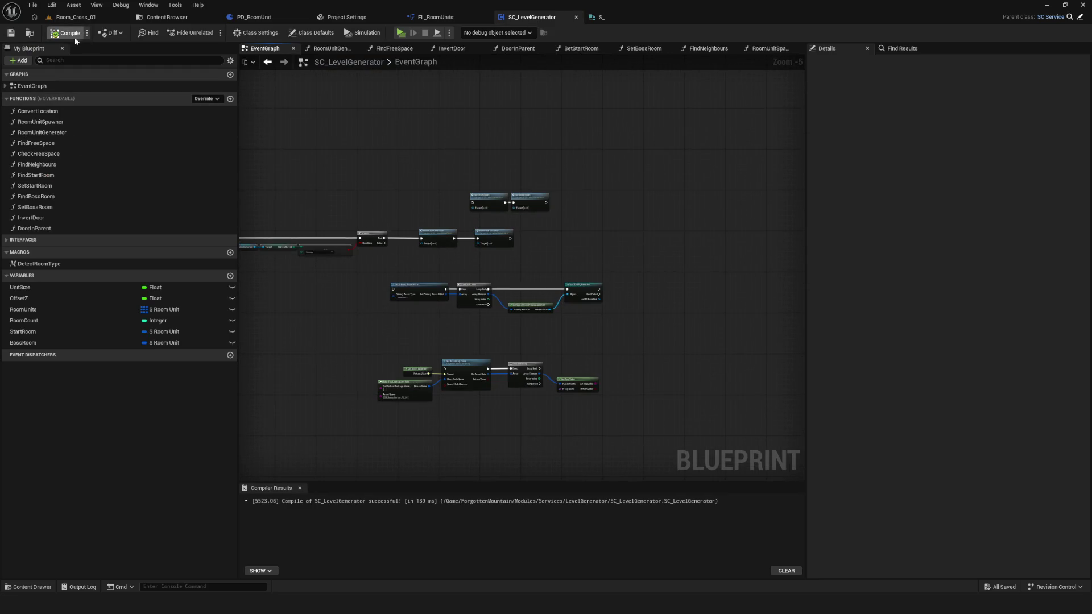
Step: Return to the S_ structure and expand and collapse its Map member
left_click(611, 18)
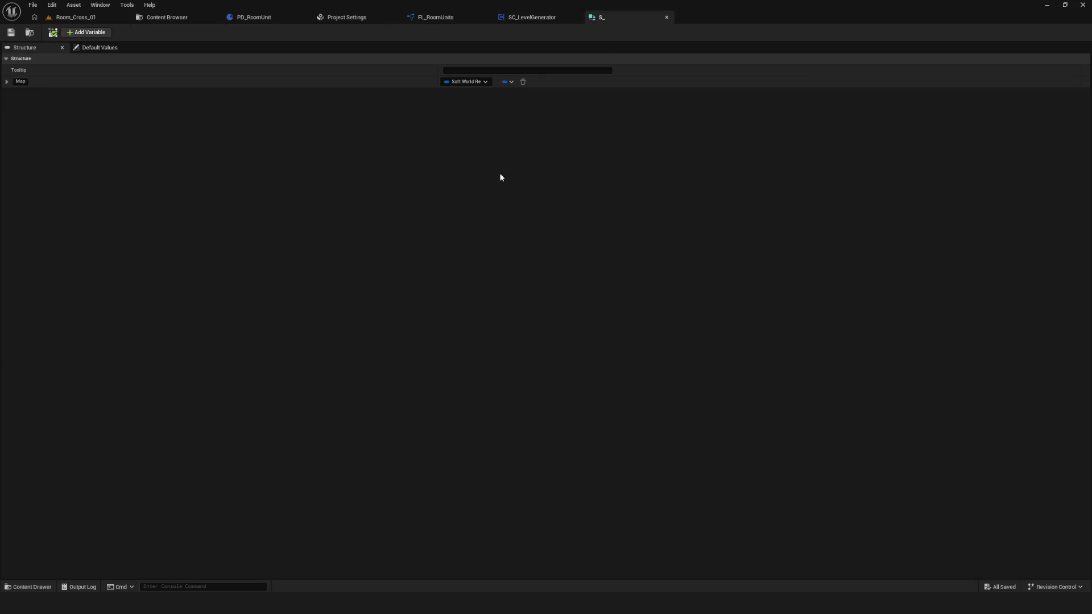
left_click(7, 81)
left_click(7, 81)
Step: Add a new structure member typed E Room Direction
left_click(93, 35)
left_click(462, 93)
type("Dir")
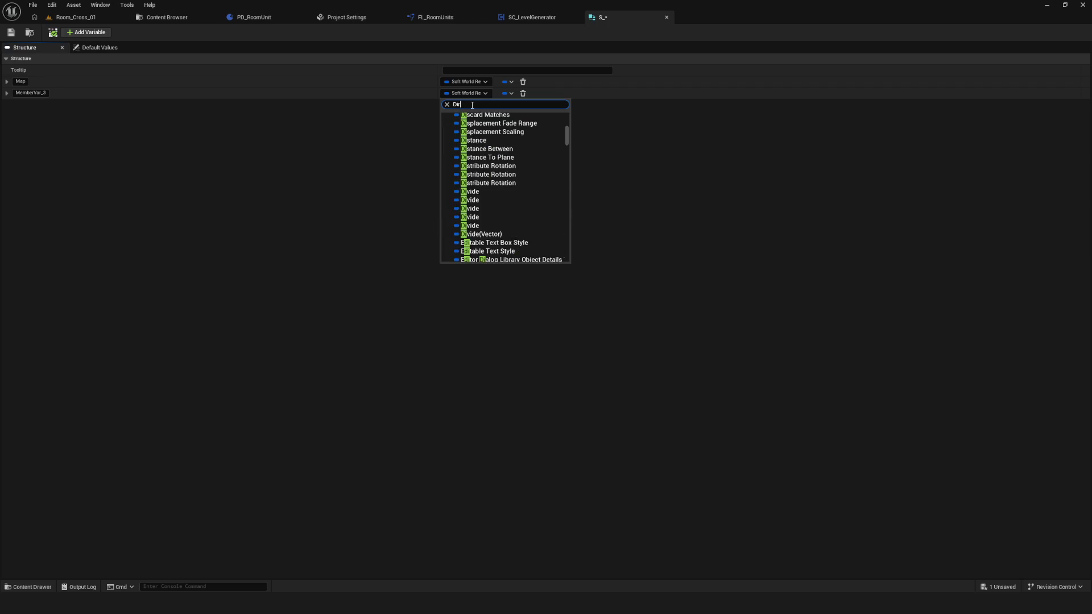
type("ection")
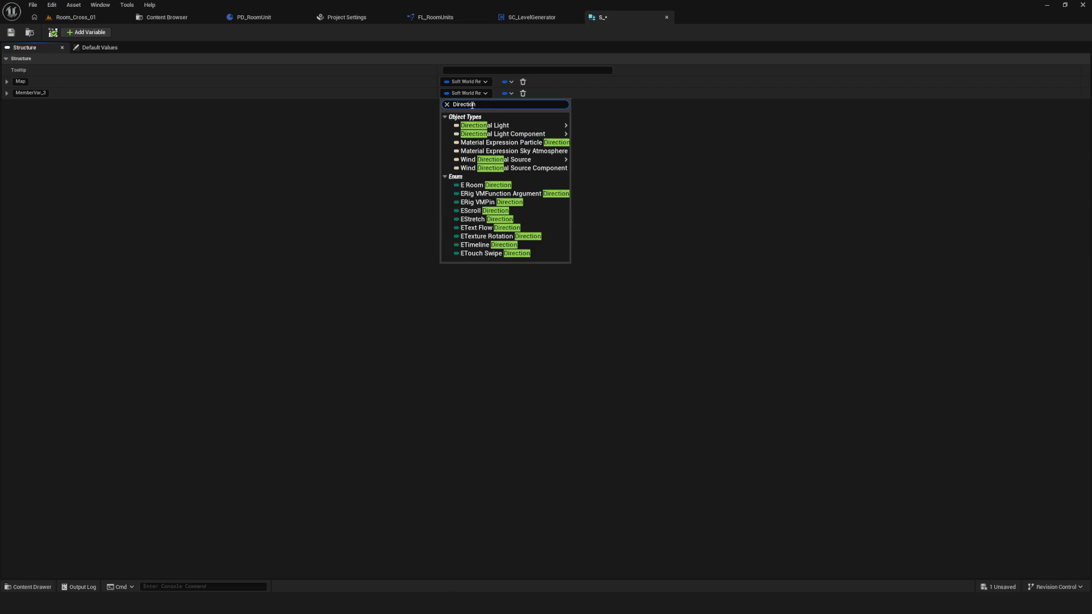
left_click(489, 186)
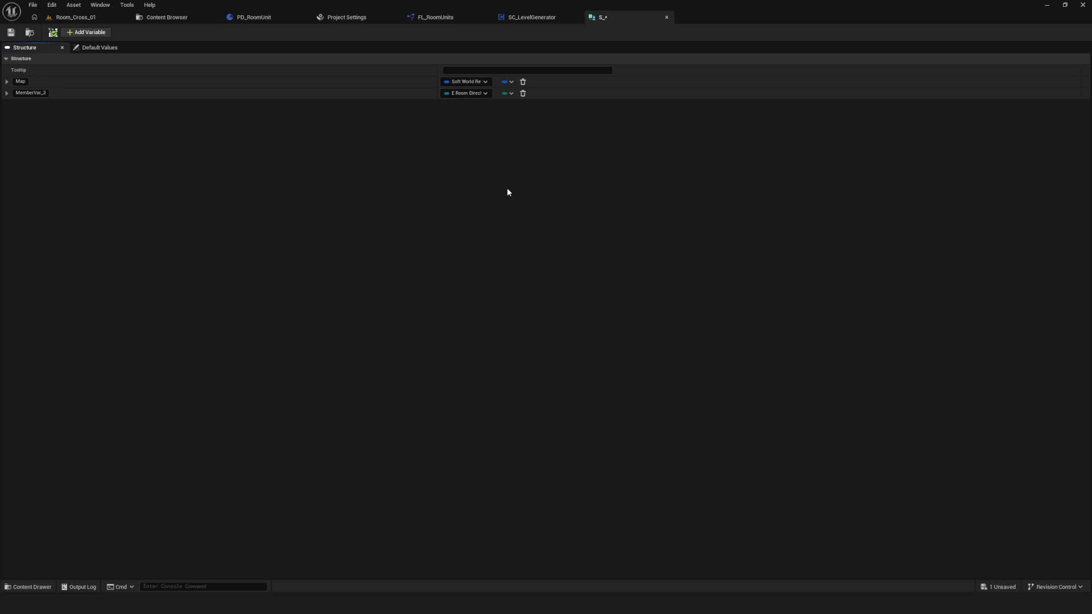
Step: Move the E Room Direction member above Map and save the structure
left_click_drag(6, 93, 48, 84)
key("ctrl+s")
left_click(10, 33)
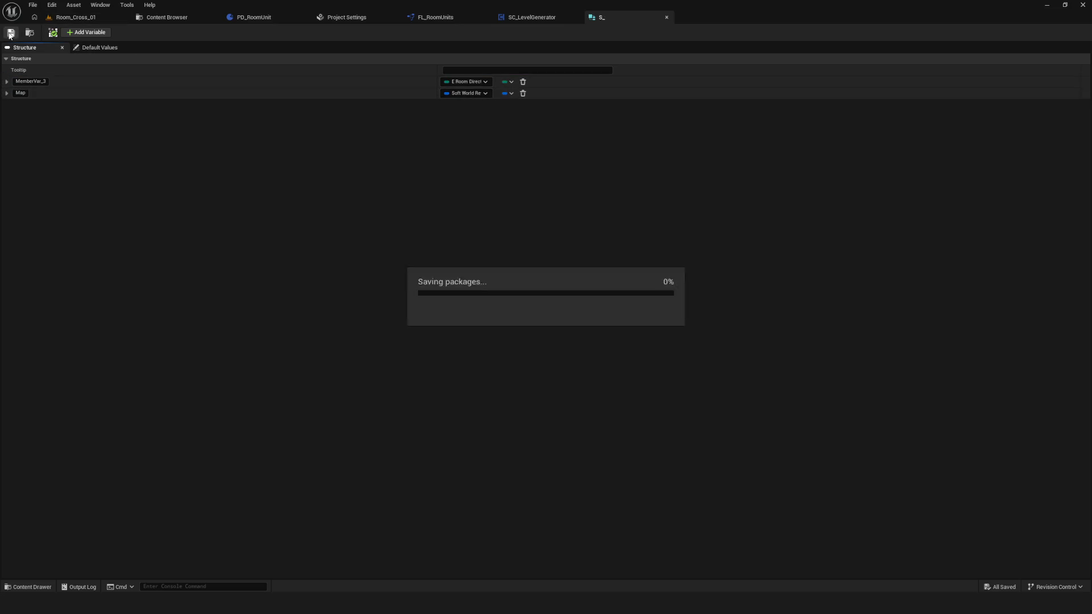
Step: In the Content Browser, commit the new structure asset's name S_
left_click(159, 17)
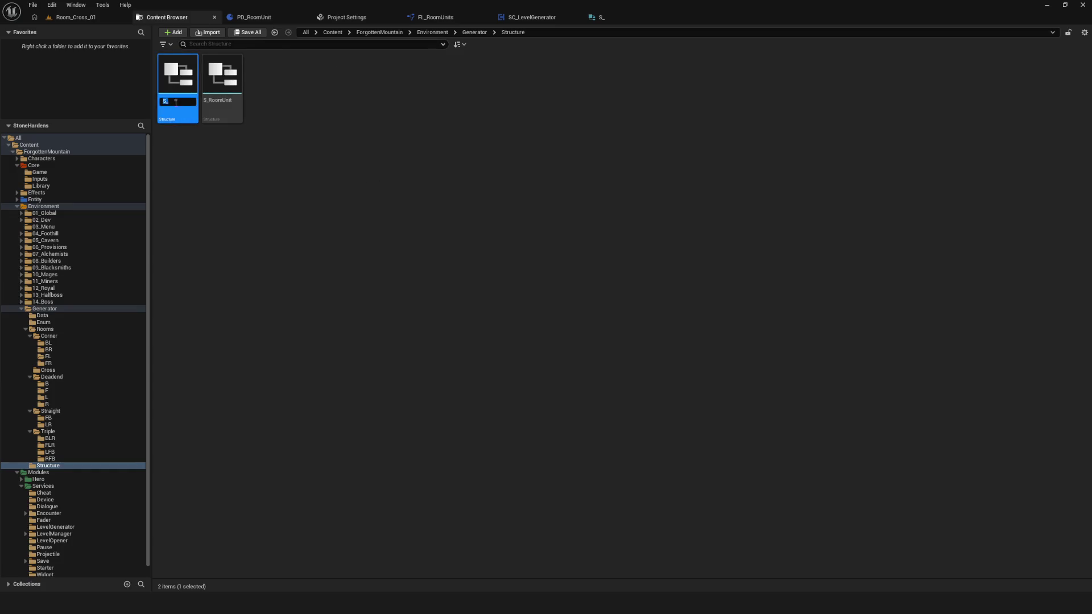
left_click(172, 102)
left_click(317, 139)
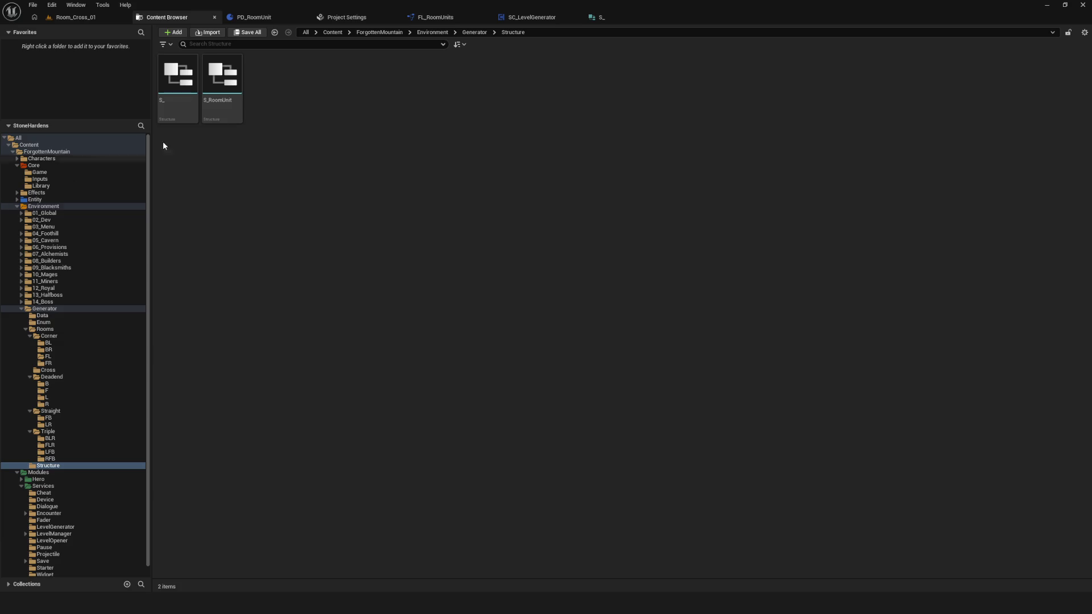
Step: Rename the S_ structure asset to S_D, then to S_Direction
left_click(176, 81)
key("F2")
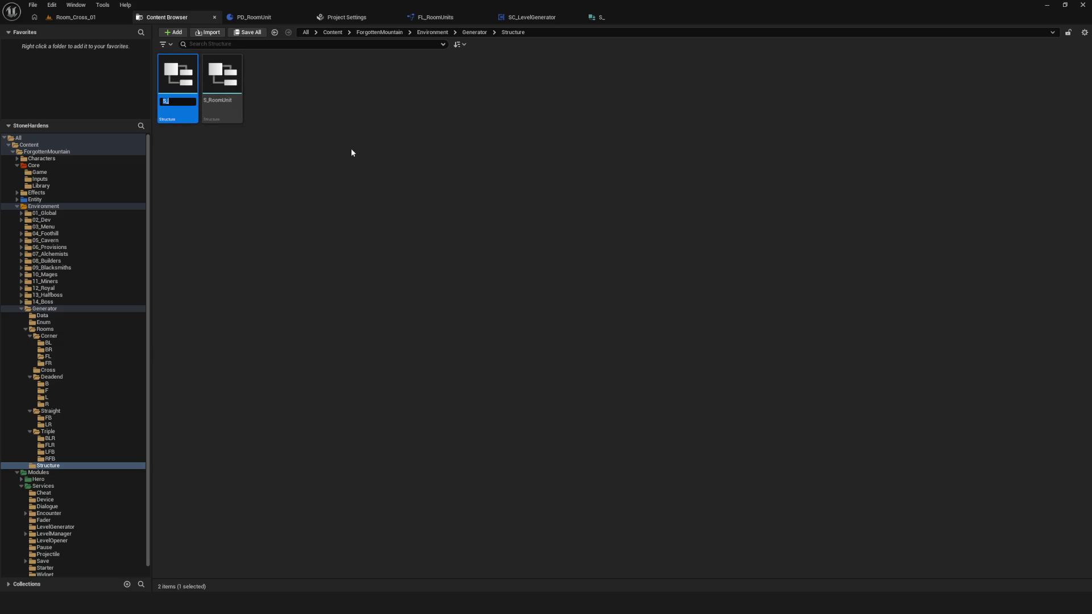
left_click(179, 103)
type("D")
left_click(177, 103)
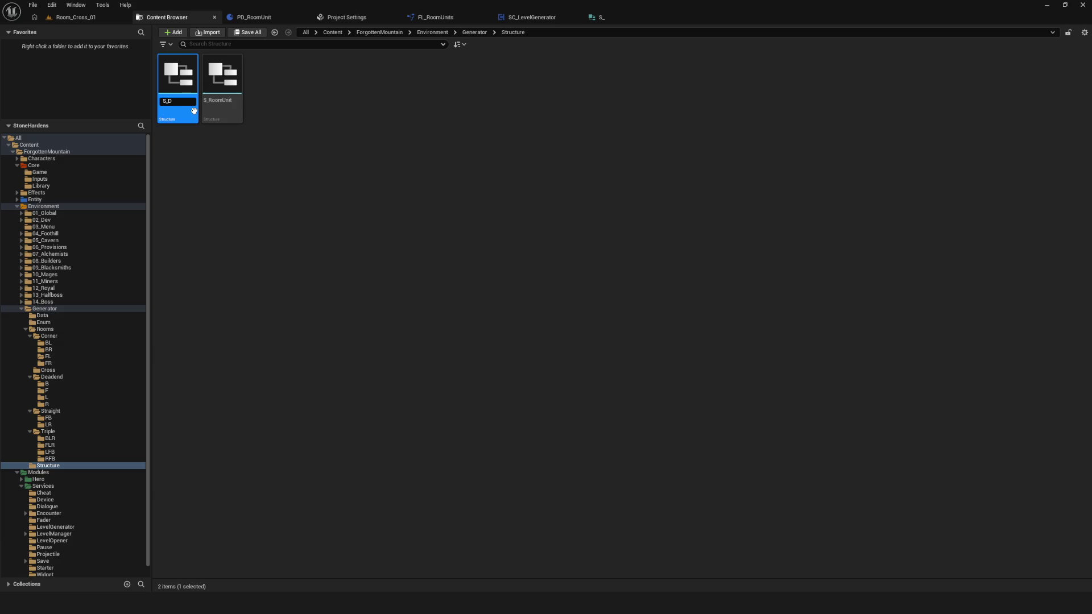
key("Return")
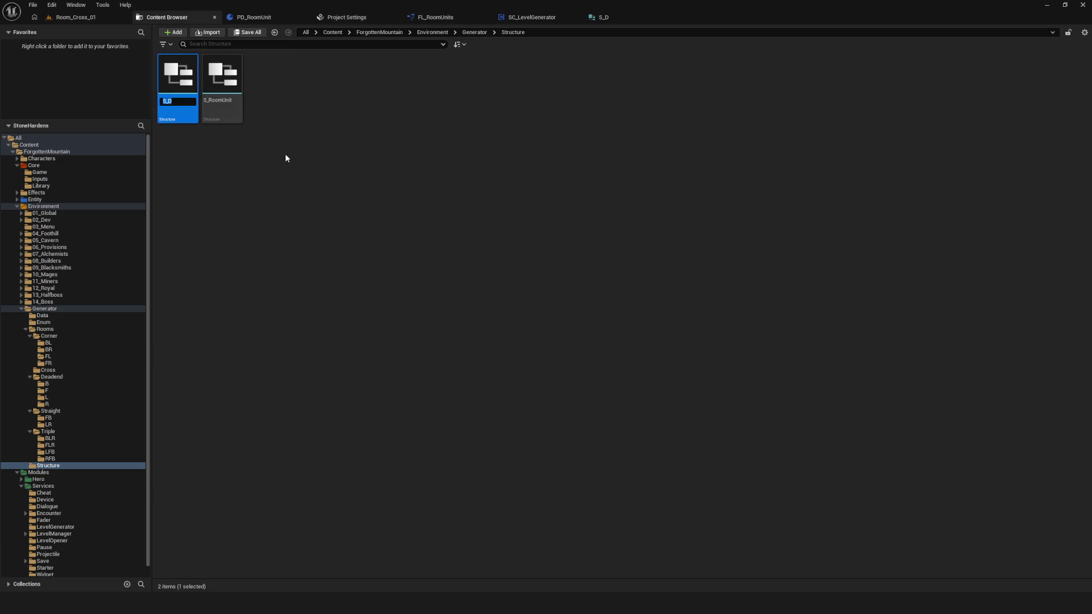
key("F2")
key("Return")
Step: Open S_Direction to check its two fields, then return to the Content Browser
left_click(370, 127)
left_click(170, 93)
double_click(170, 93)
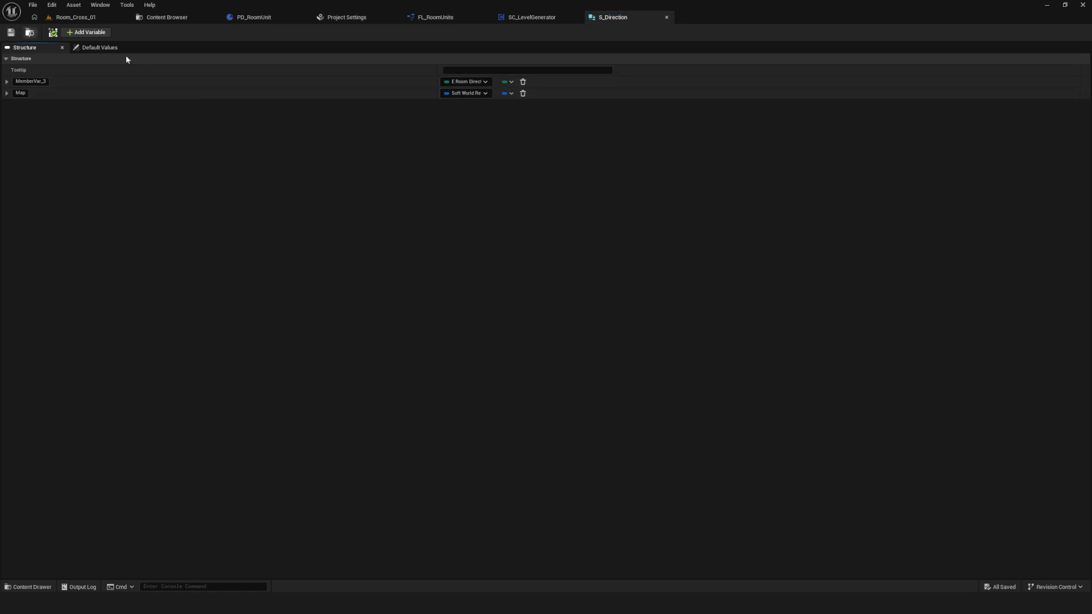
left_click(176, 18)
Step: Rename S_Direction to S_RoomByDirection and clear the asset selection
left_click(351, 190)
left_click(186, 101)
left_click(186, 101)
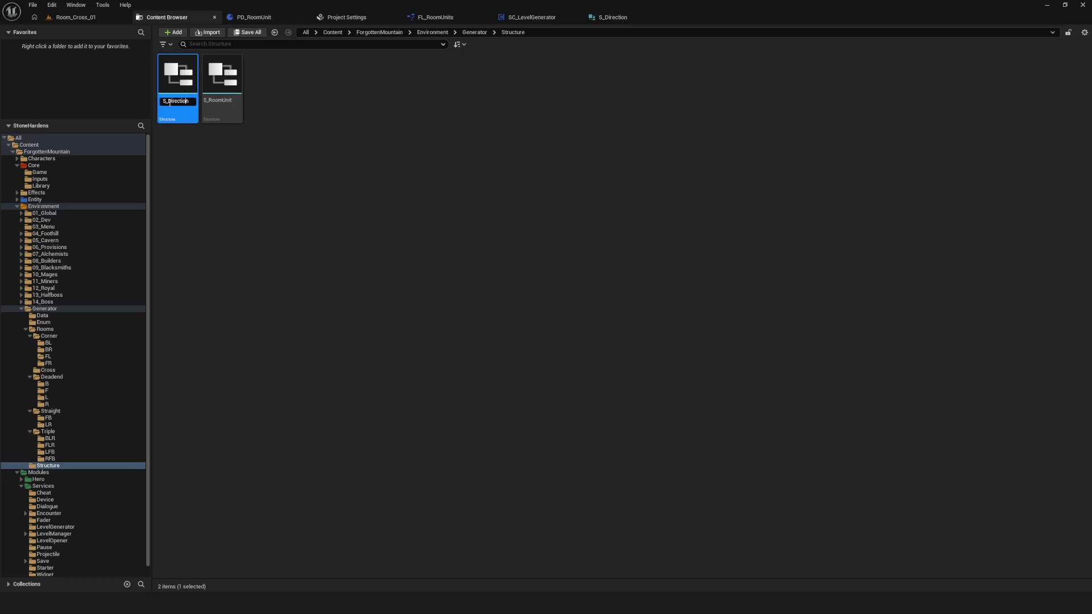
key("ctrl+a")
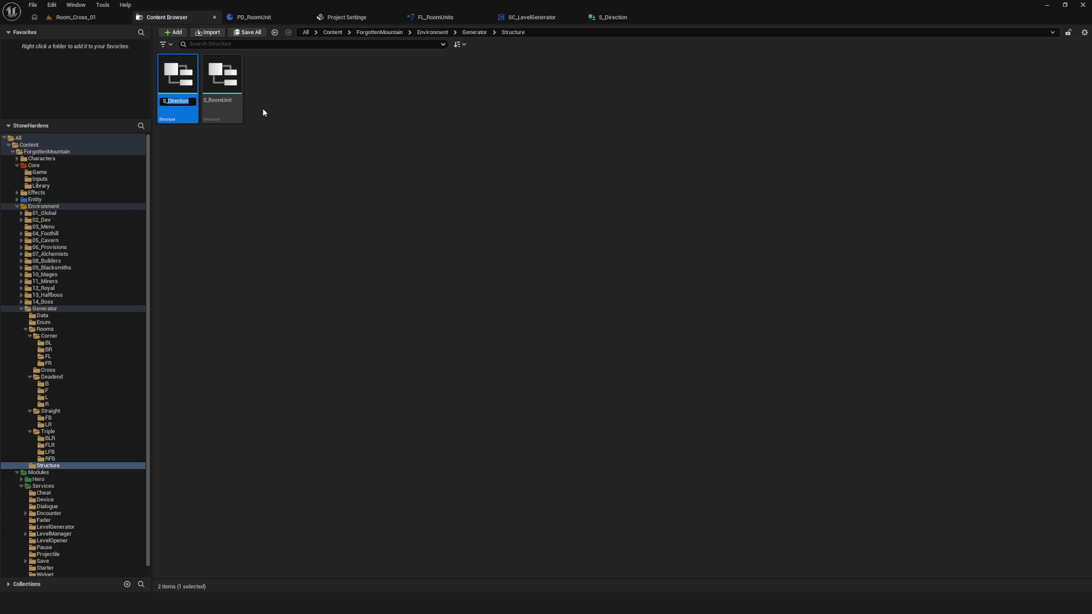
type("S_")
key("Return")
left_click(357, 170)
left_click(178, 85)
left_click(335, 135)
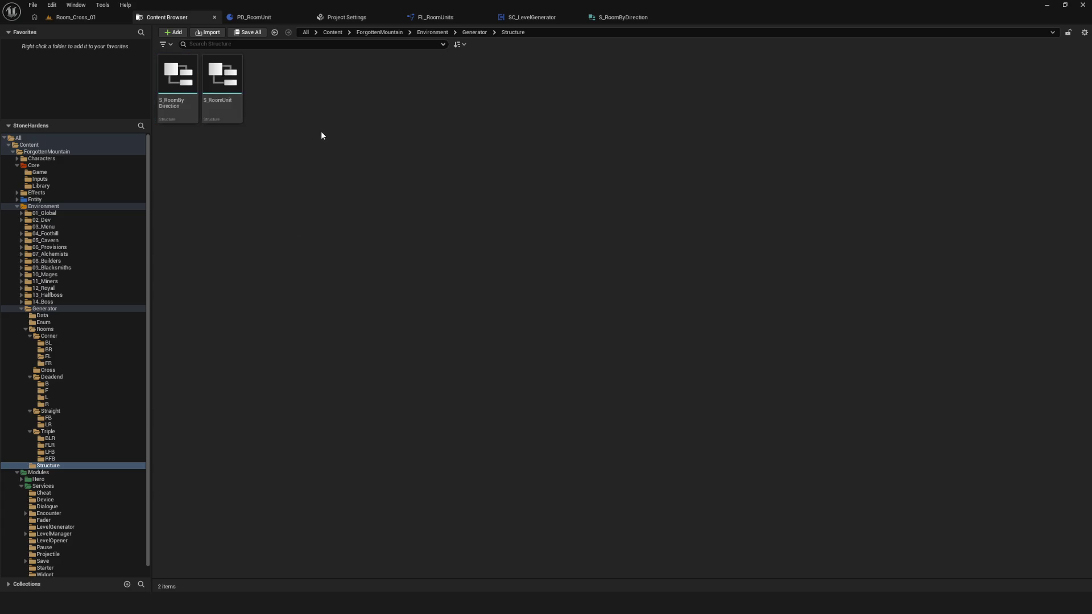
Step: Create a new Blueprint Structure asset named S_RoomByType in the Structure folder
right_click(321, 131)
mouse_move(364, 308)
left_click(449, 375)
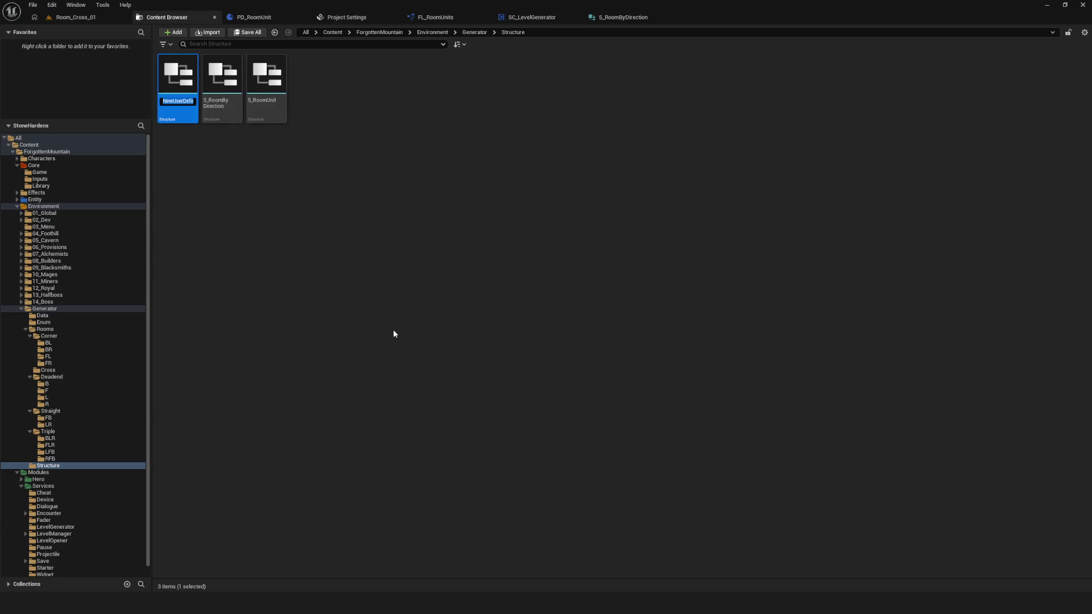
type("S_R")
type("oomBy")
type("Type")
key("Return")
Step: Open S_RoomByType in the Structure Editor
left_click(288, 138)
double_click(231, 82)
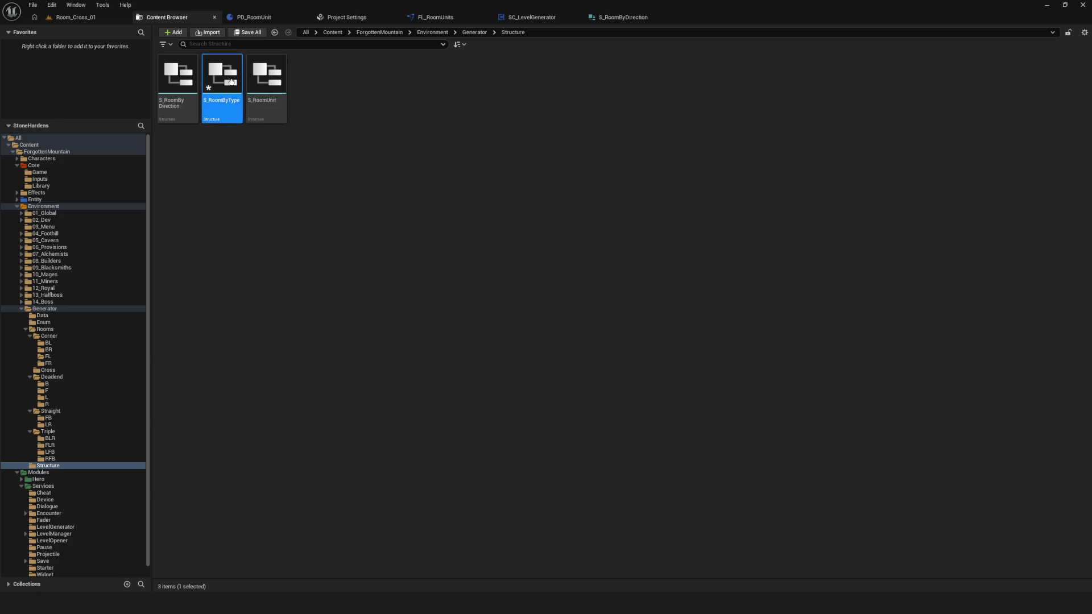
left_click(483, 81)
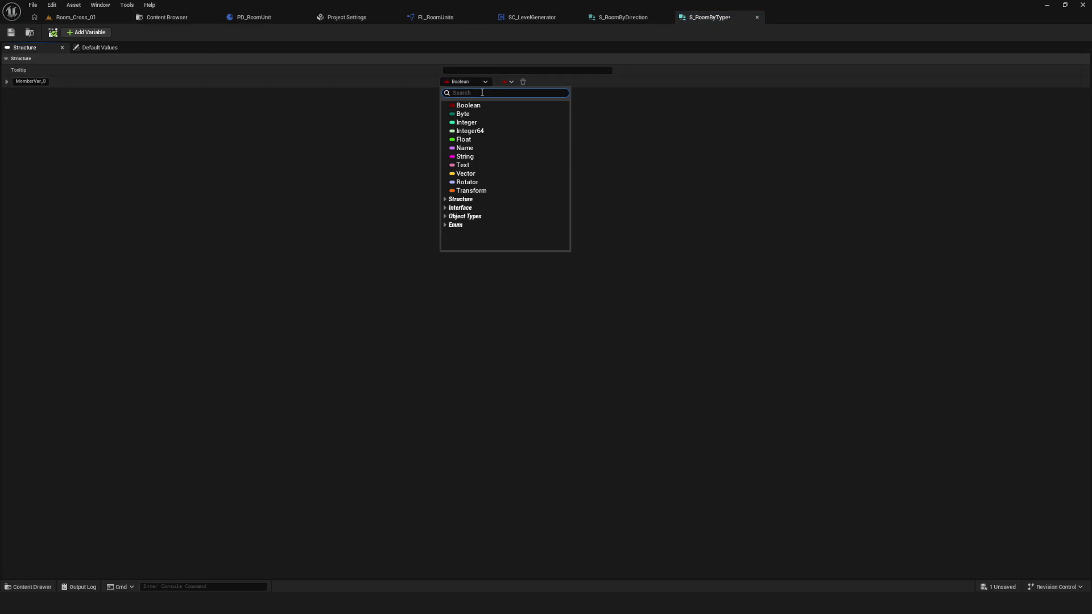
Step: Set the first member to E Room Type and add a second member of S Room by Direction
type("Room")
type("By")
left_click(503, 131)
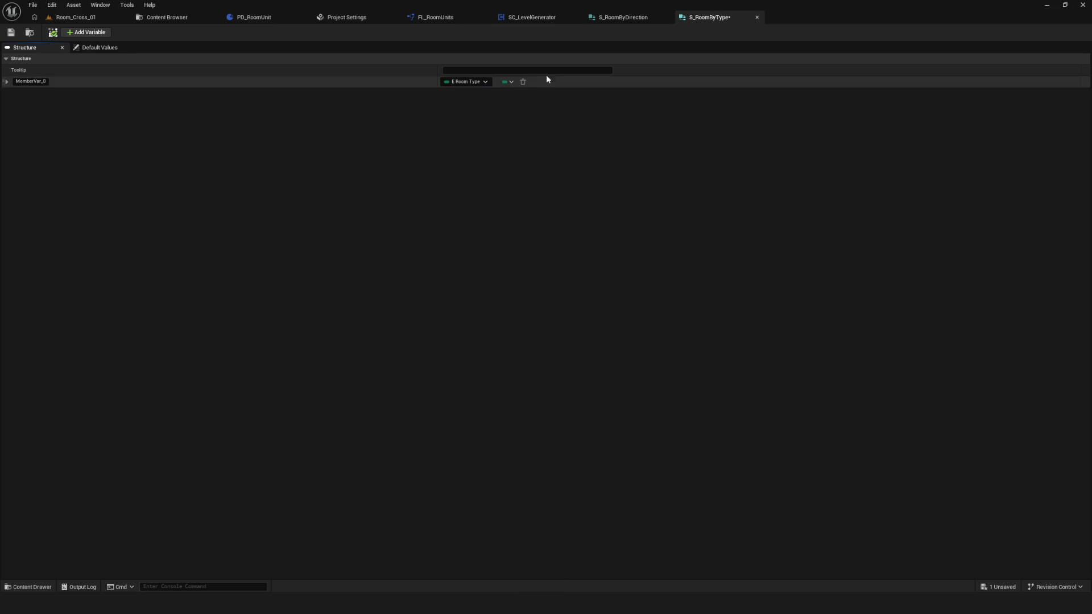
left_click(85, 32)
left_click(464, 93)
type("S Room")
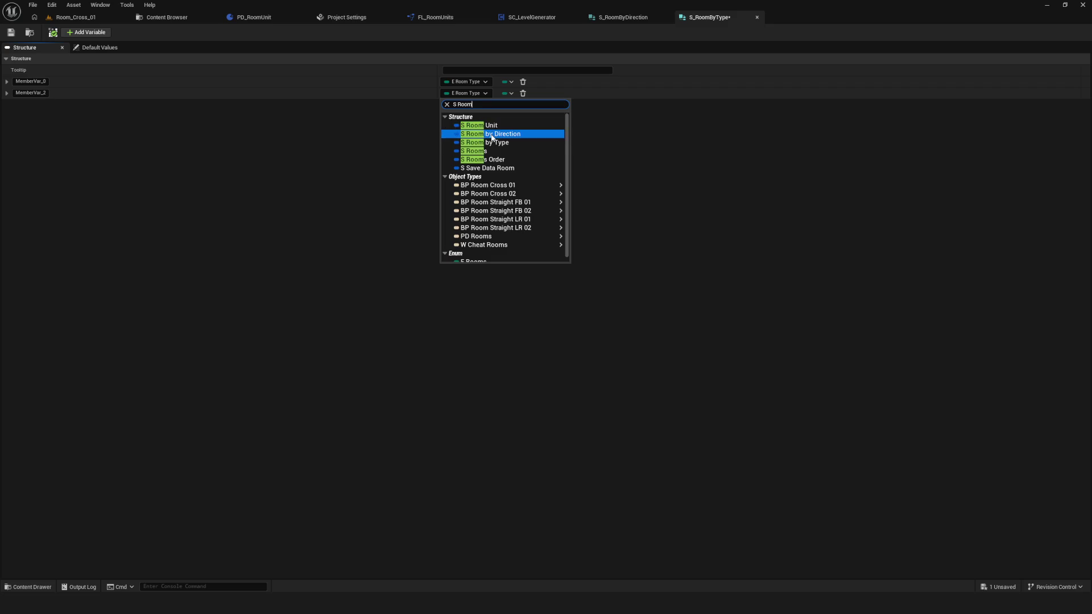
left_click(492, 135)
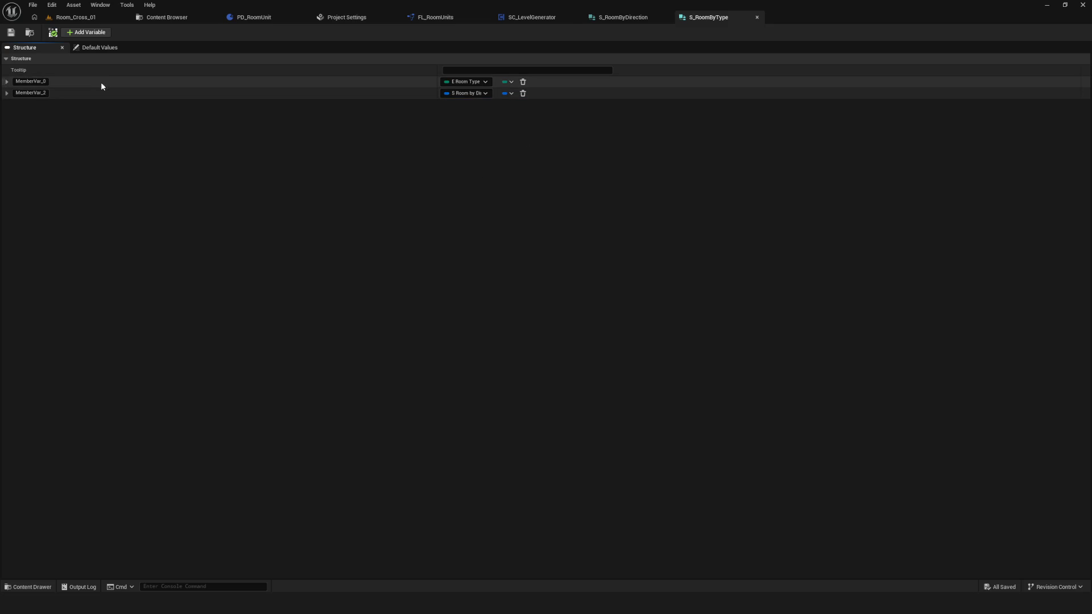
Step: Save the structure and name its members RoomType and RoomByDirection
left_click(11, 33)
type("RoomType")
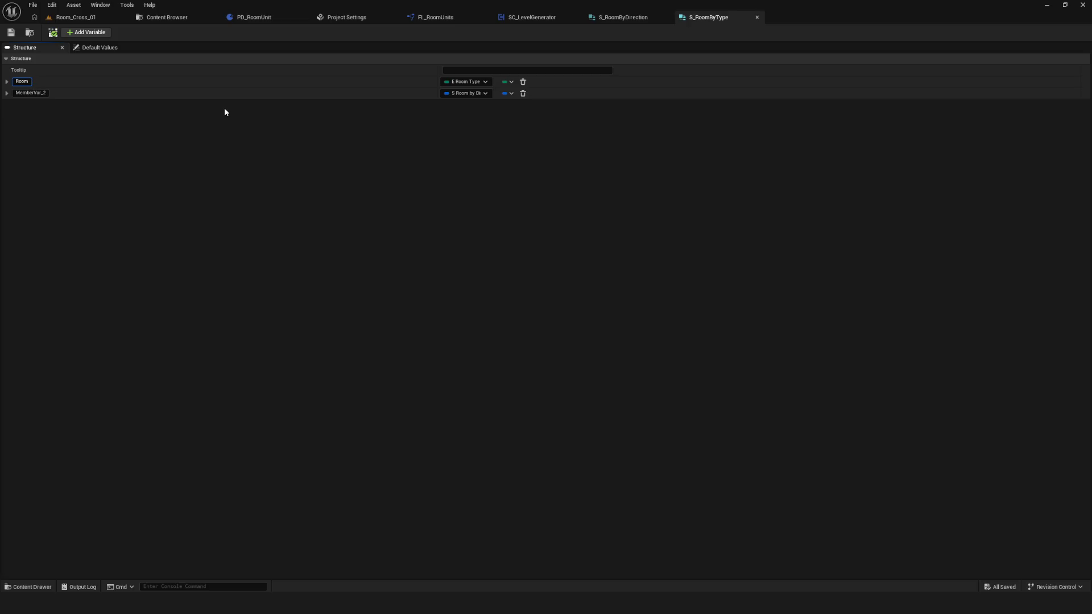
key("Return")
left_click(31, 93)
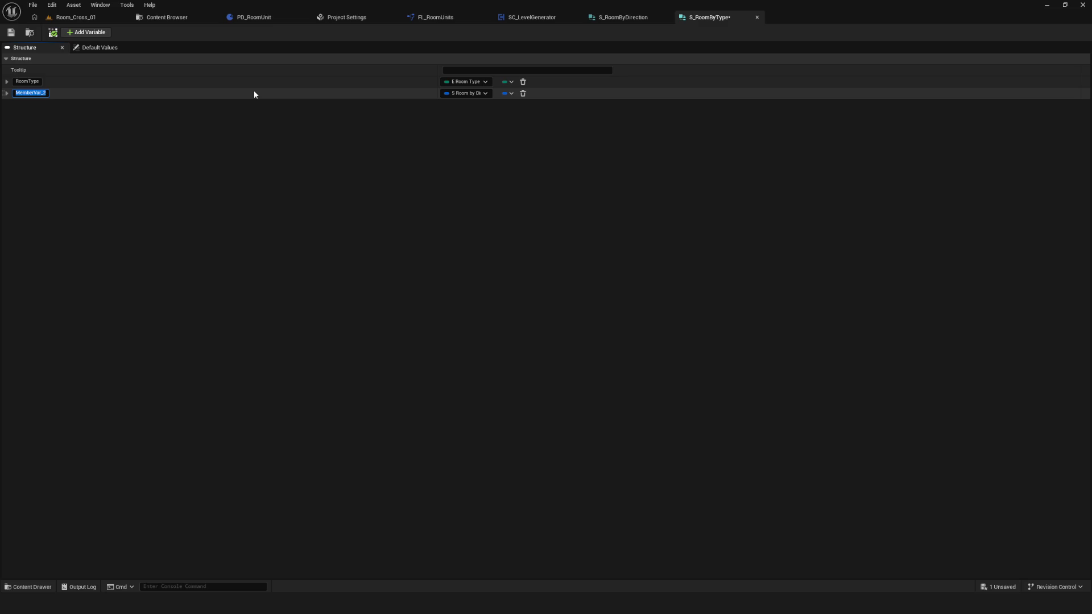
type("RoomByDirection")
key("Return")
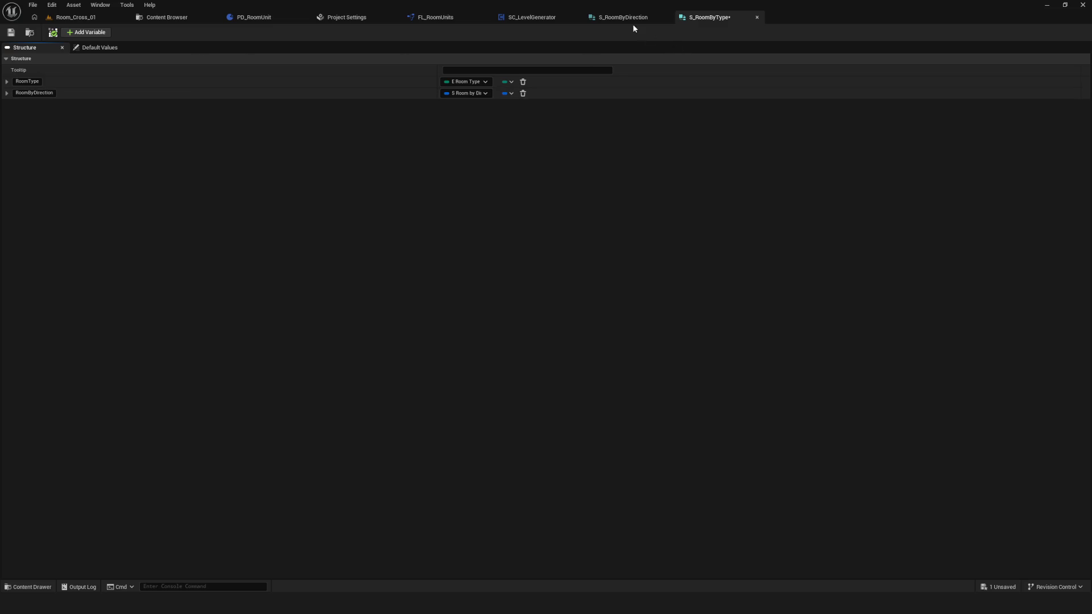
left_click(510, 94)
Step: Make RoomByDirection an Array, save S_RoomByType, and glance at S_RoomByDirection
left_click(508, 118)
left_click(12, 33)
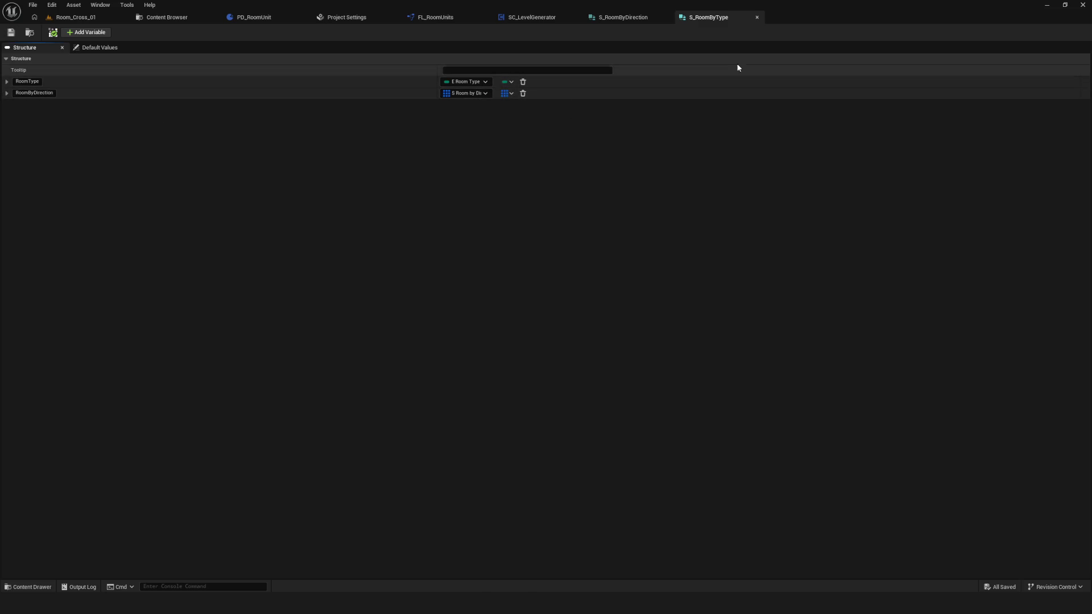
left_click(624, 17)
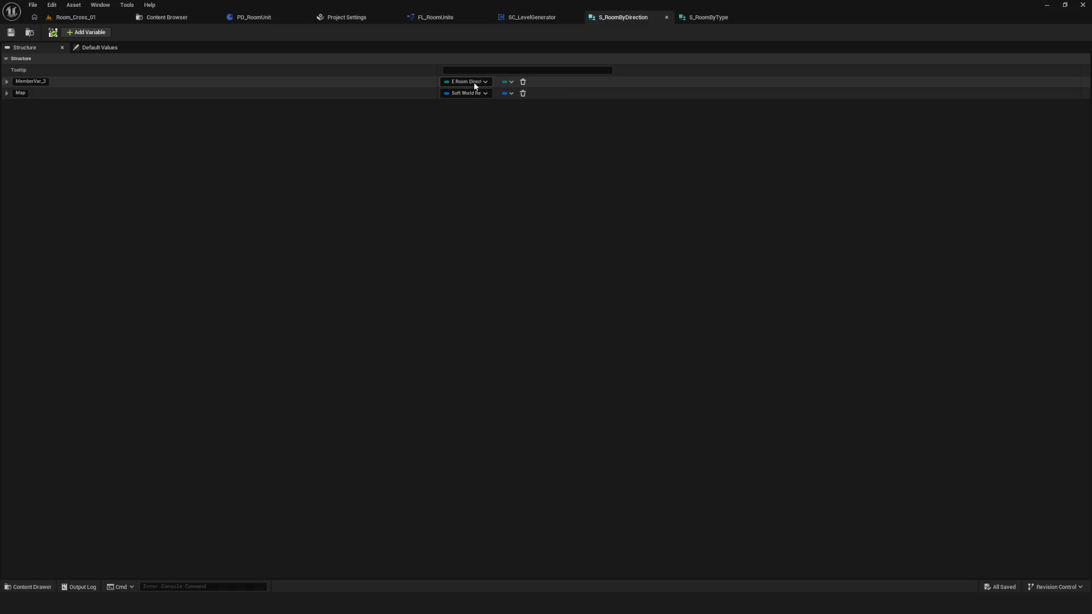
left_click(695, 17)
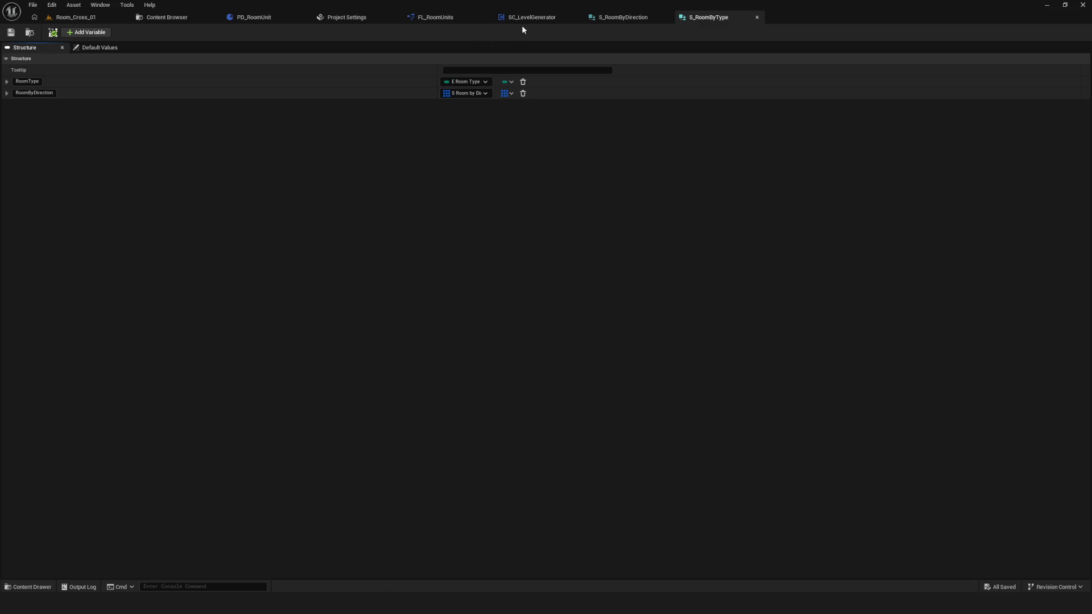
left_click(477, 17)
Step: Delete the old local variable nodes from the graph and remove the old NewLocalVar
mouse_move(343, 267)
left_mouse_down()
mouse_move(644, 317)
mouse_move(629, 327)
left_mouse_up()
key("Delete")
left_click(131, 109)
key("Delete")
Step: Add a new local variable typed as an S Room by Type array
left_click(230, 98)
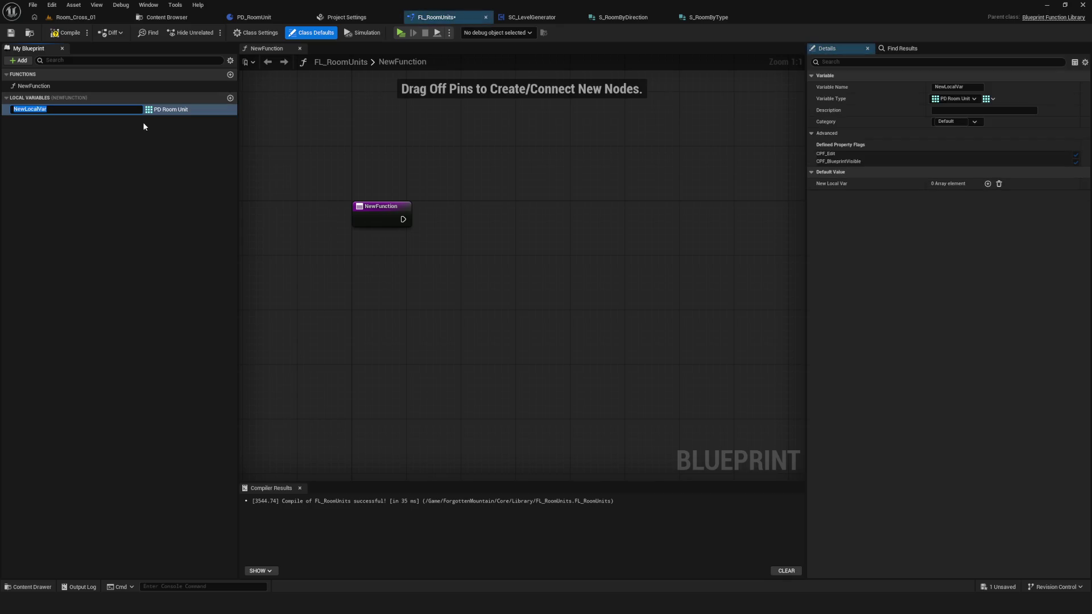
left_click(166, 110)
type("s_ROOM")
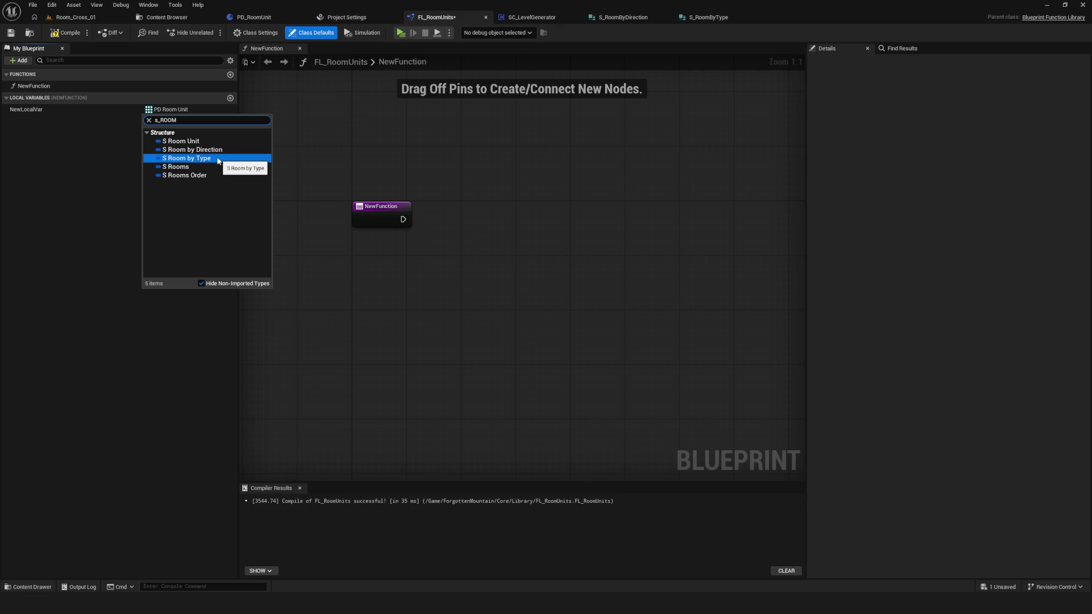
left_click(218, 161)
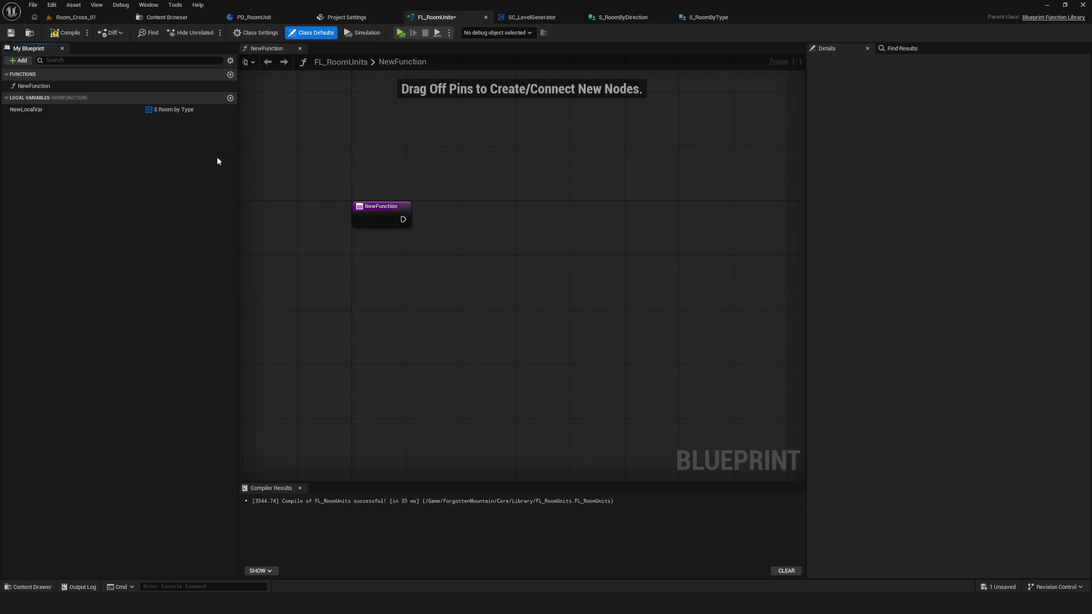
left_click(154, 110)
left_click(96, 111)
Step: Compile and save the FL_RoomUnits blueprint
left_click(65, 32)
left_click(10, 32)
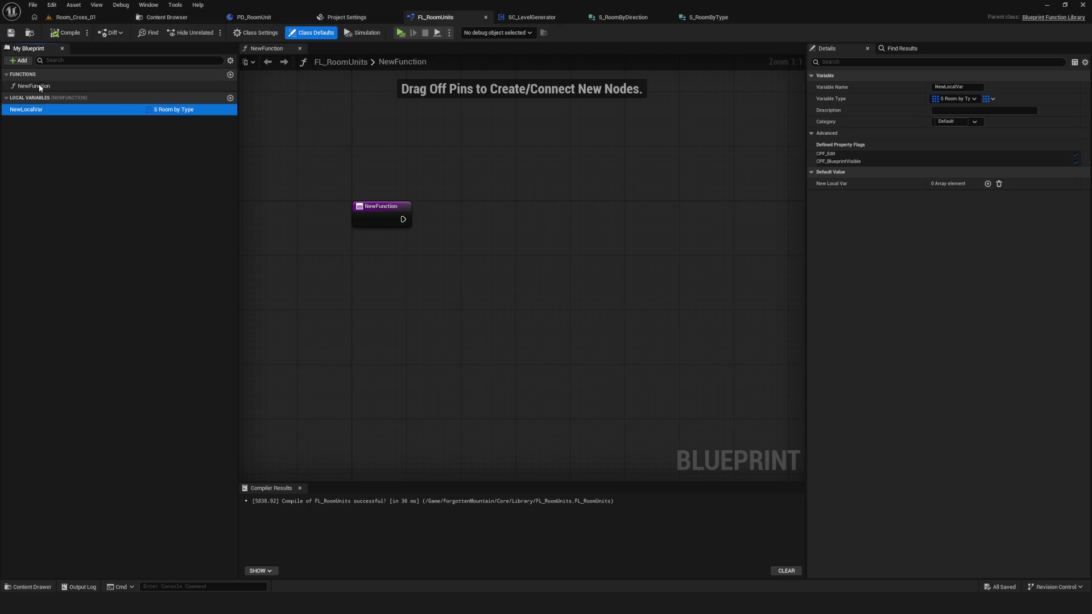
left_click(29, 110)
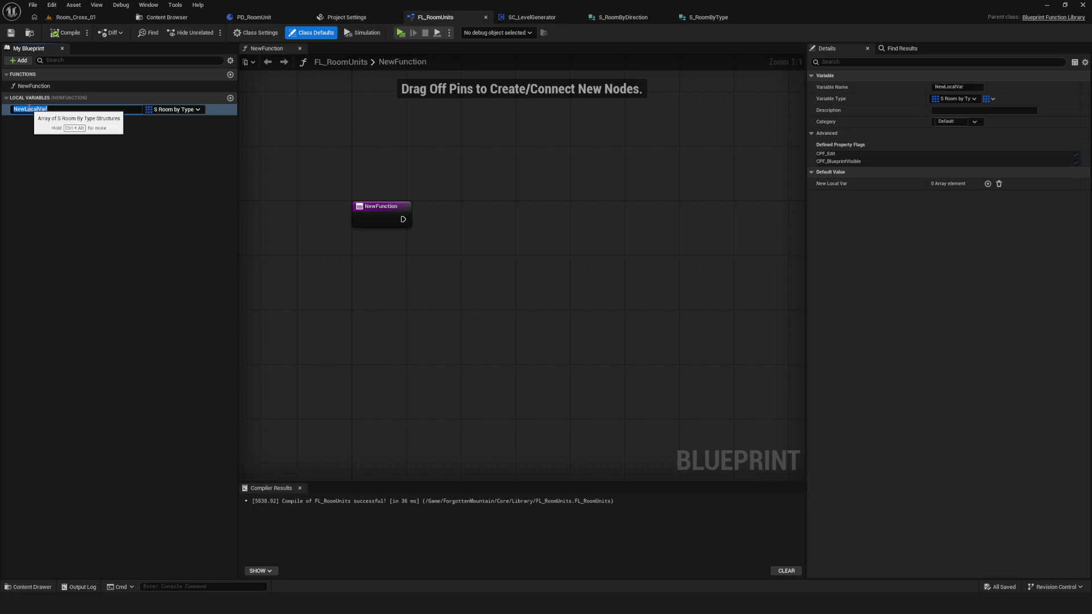
Step: Add a first element to NewLocalVar's default array and set its RoomType to Corner
left_click(163, 140)
left_click(144, 113)
left_click(987, 184)
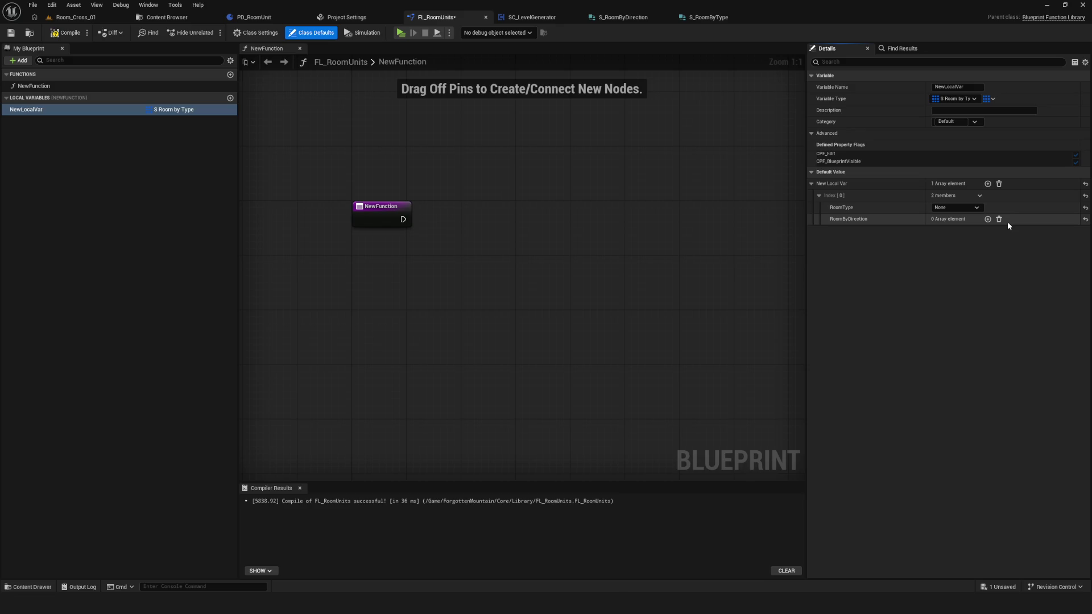
left_click(958, 208)
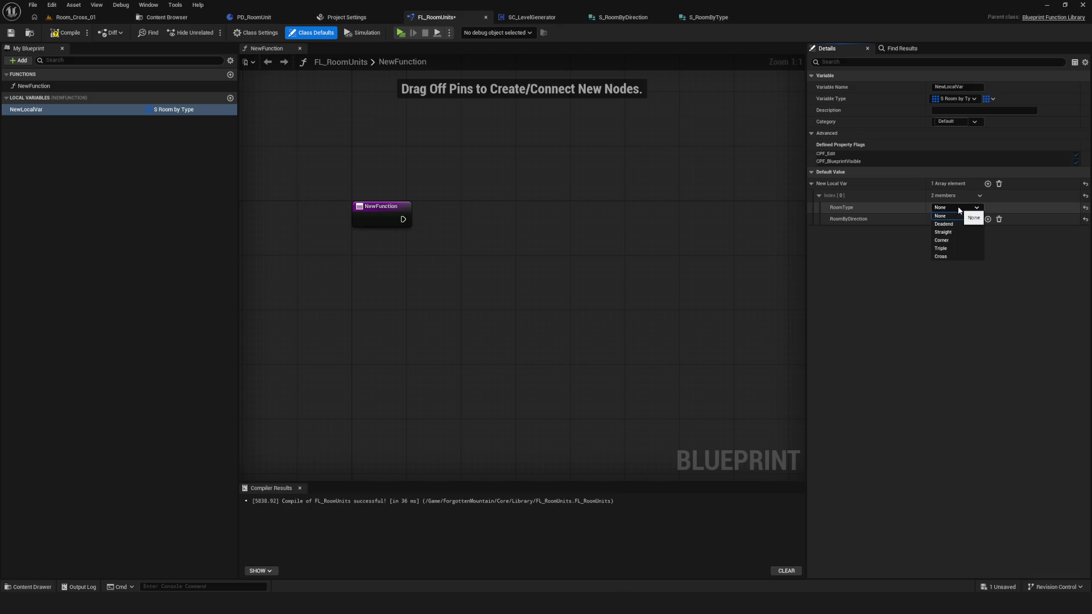
left_click(958, 209)
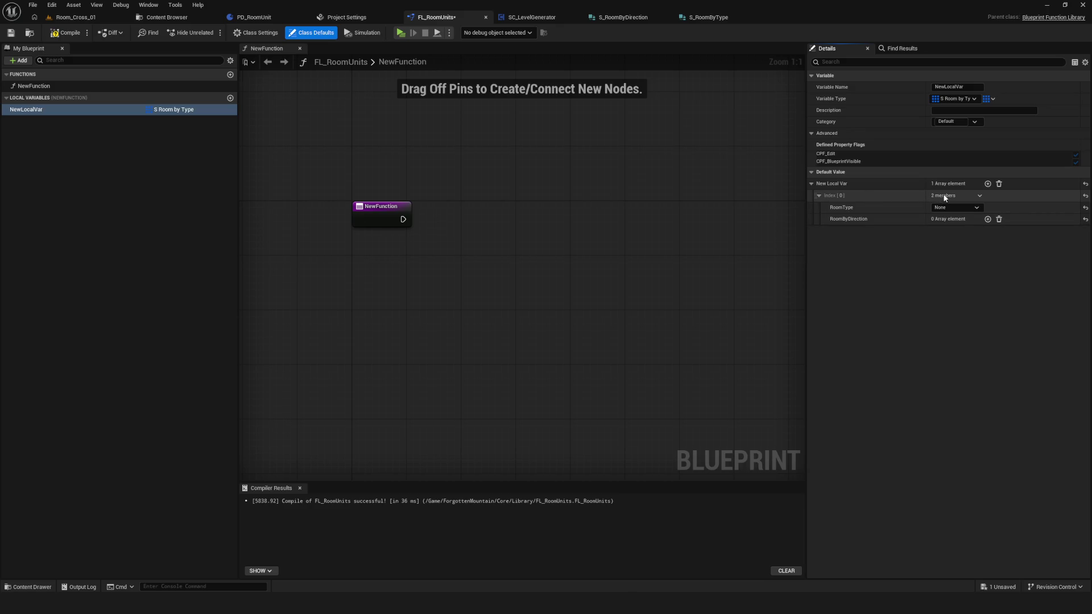
left_click(955, 209)
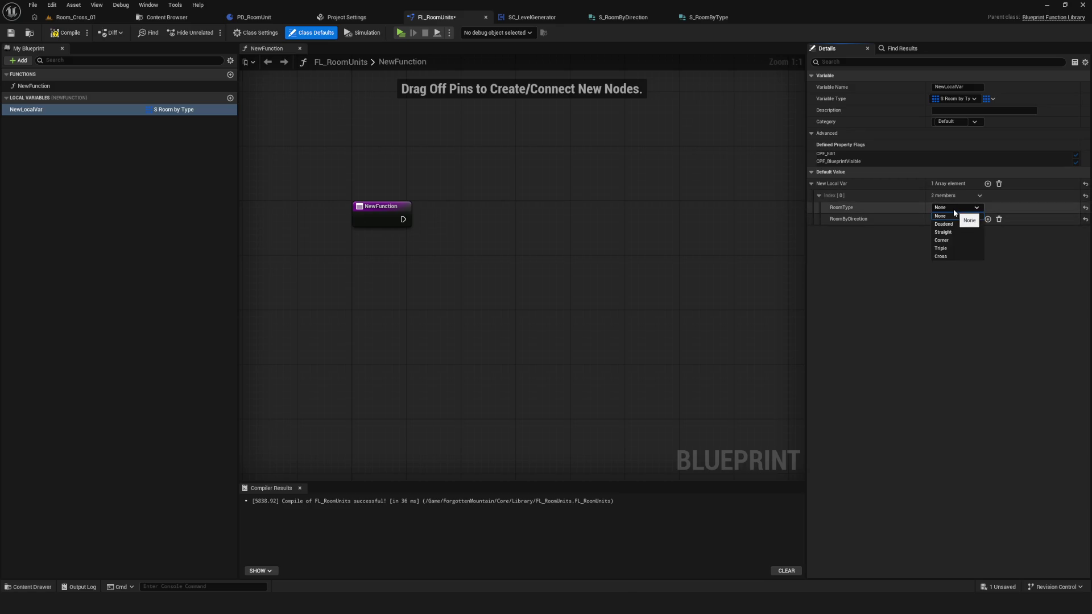
left_click(948, 239)
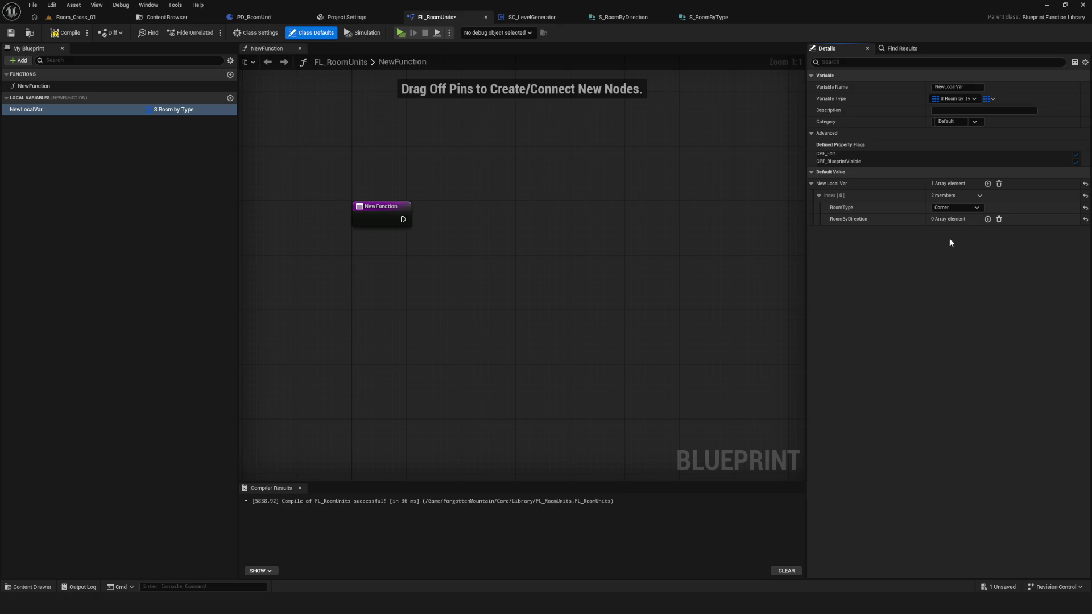
Step: Add two RoomByDirection entries with directions FB and LR, then collapse the array
left_click(988, 219)
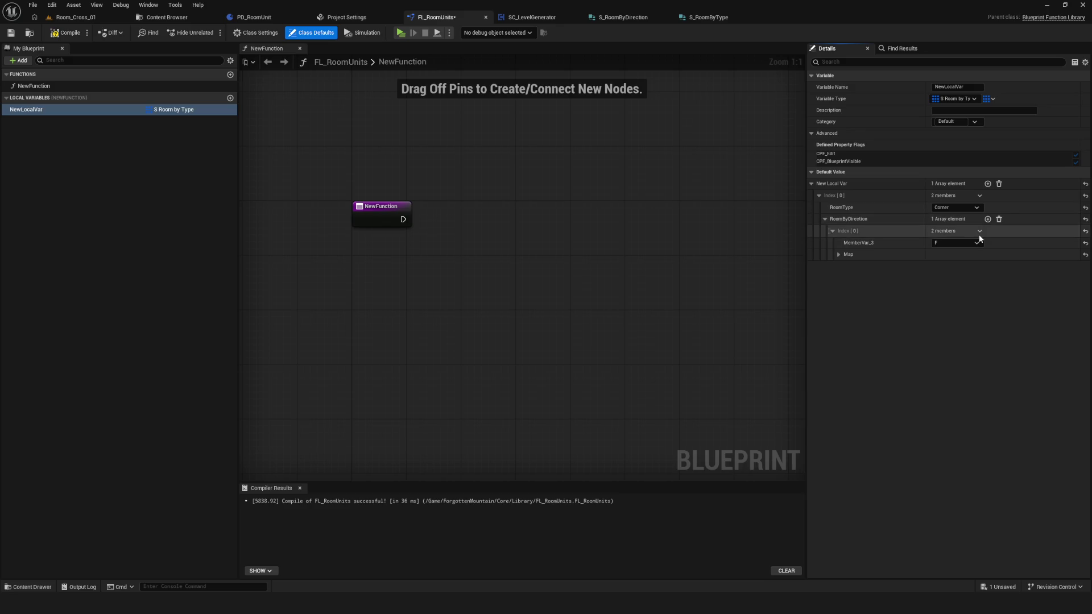
left_click(987, 220)
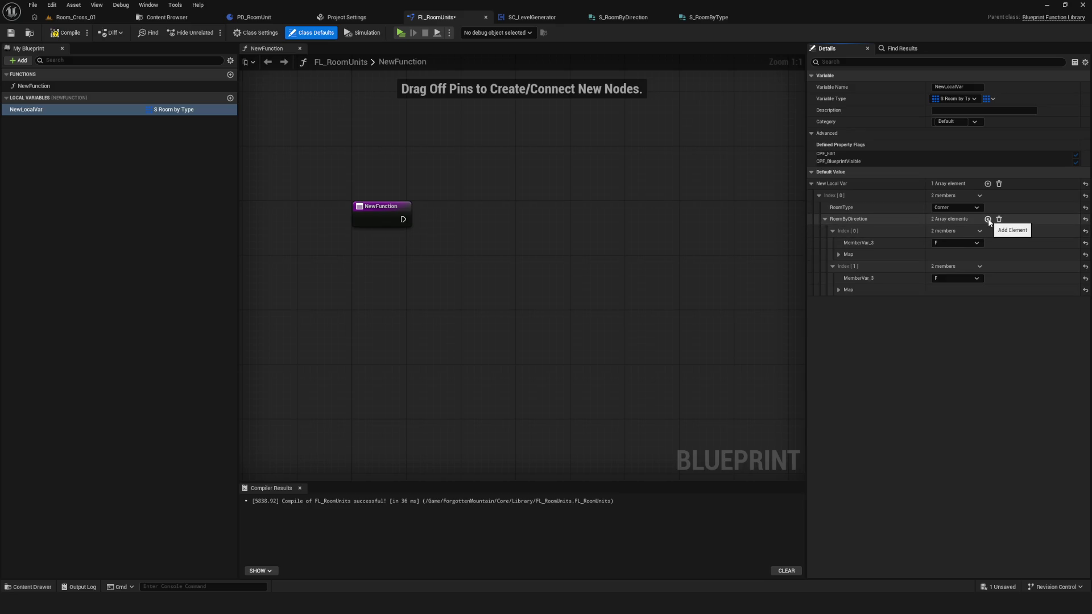
left_click(951, 243)
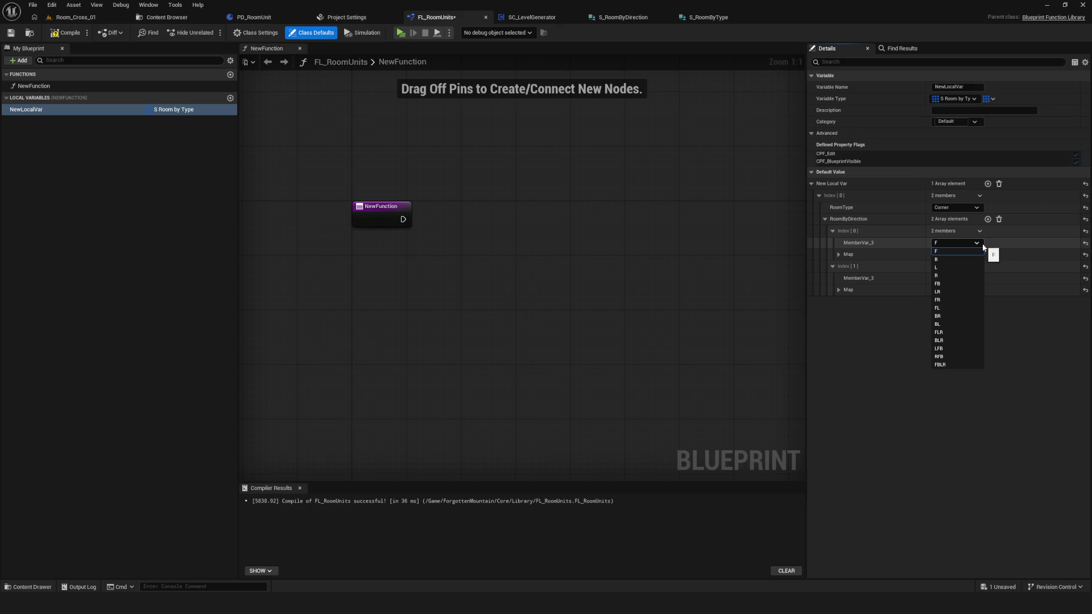
left_click(949, 283)
left_click(954, 277)
left_click(952, 326)
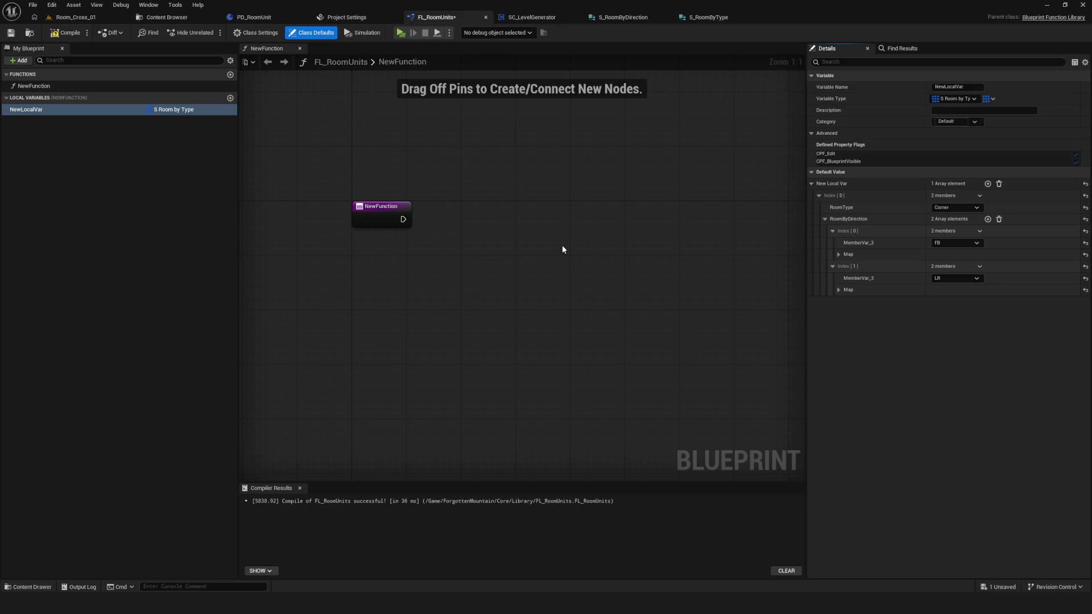
left_click_drag(557, 247, 552, 246)
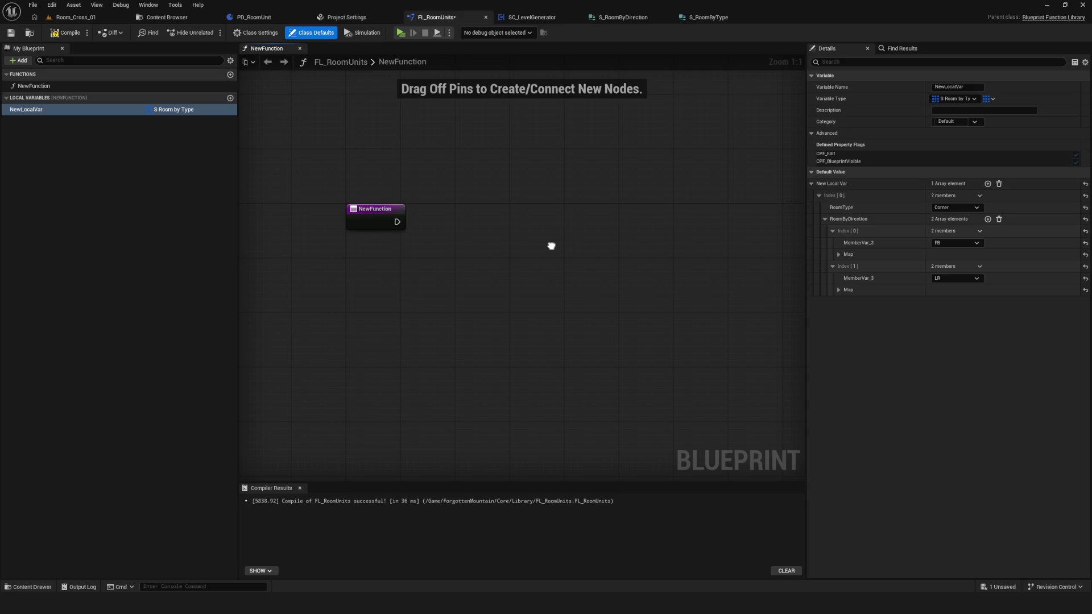
mouse_move(551, 246)
left_mouse_down()
mouse_move(473, 244)
mouse_move(596, 254)
left_mouse_up()
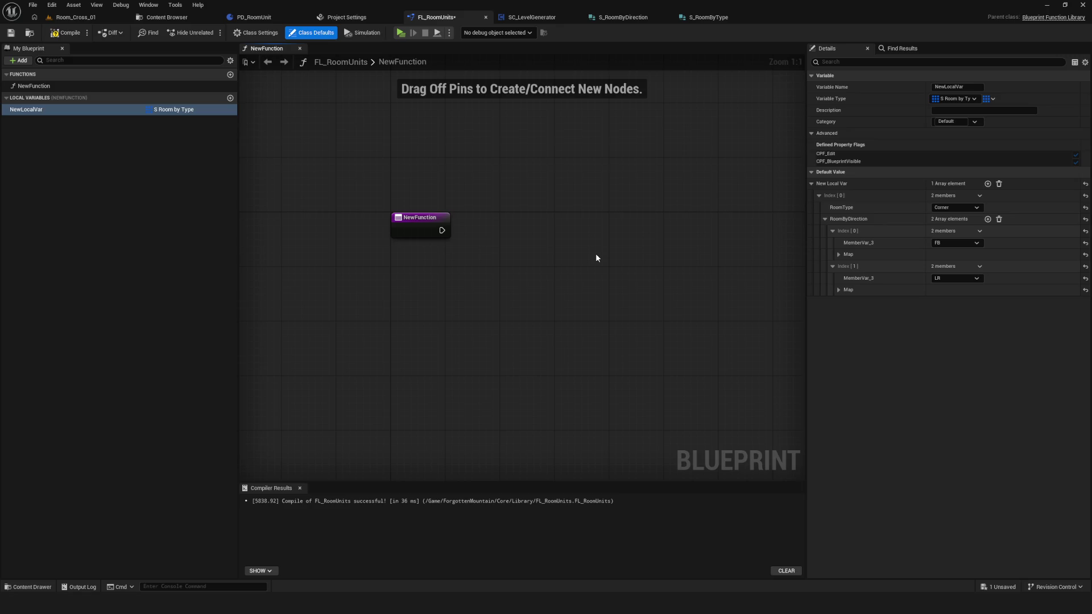
left_click_drag(596, 257, 592, 257)
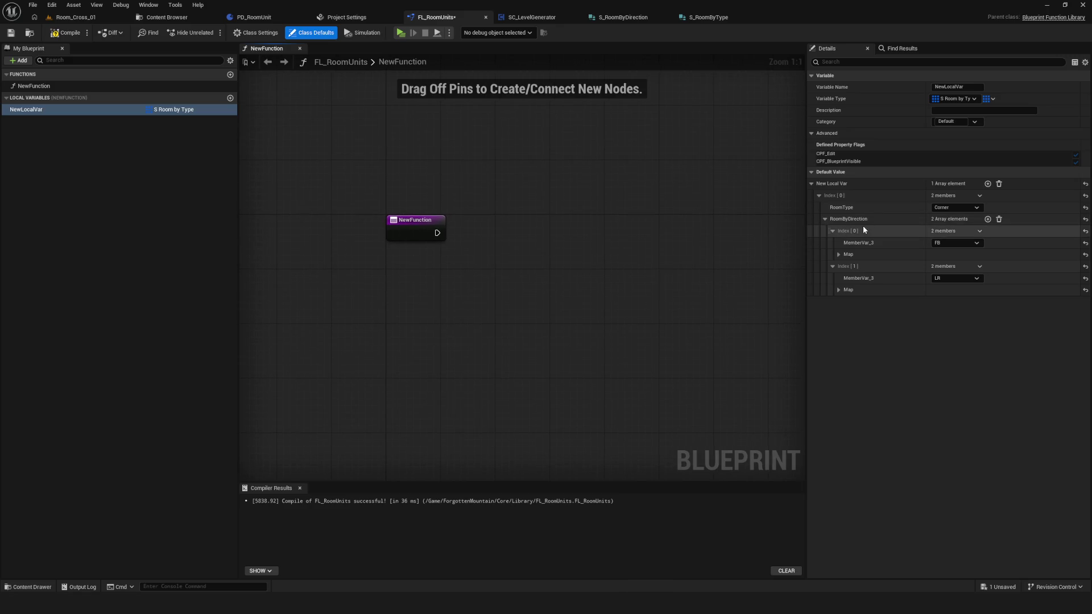
left_click(825, 219)
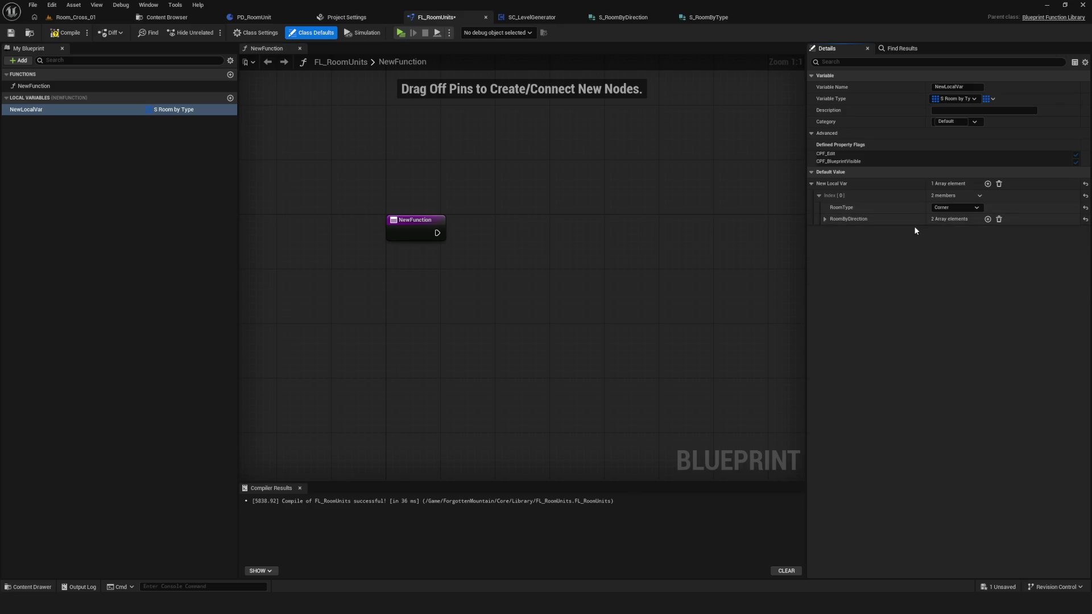
Step: Add a second default element with RoomType Straight, checking the first entry's direction values along the way
left_click(988, 184)
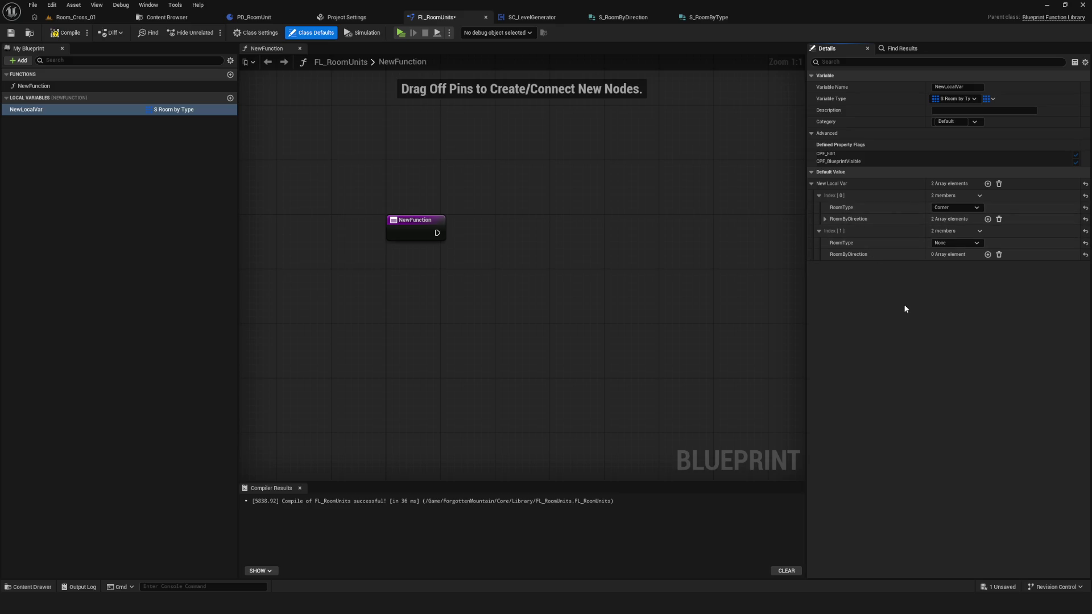
left_click(951, 243)
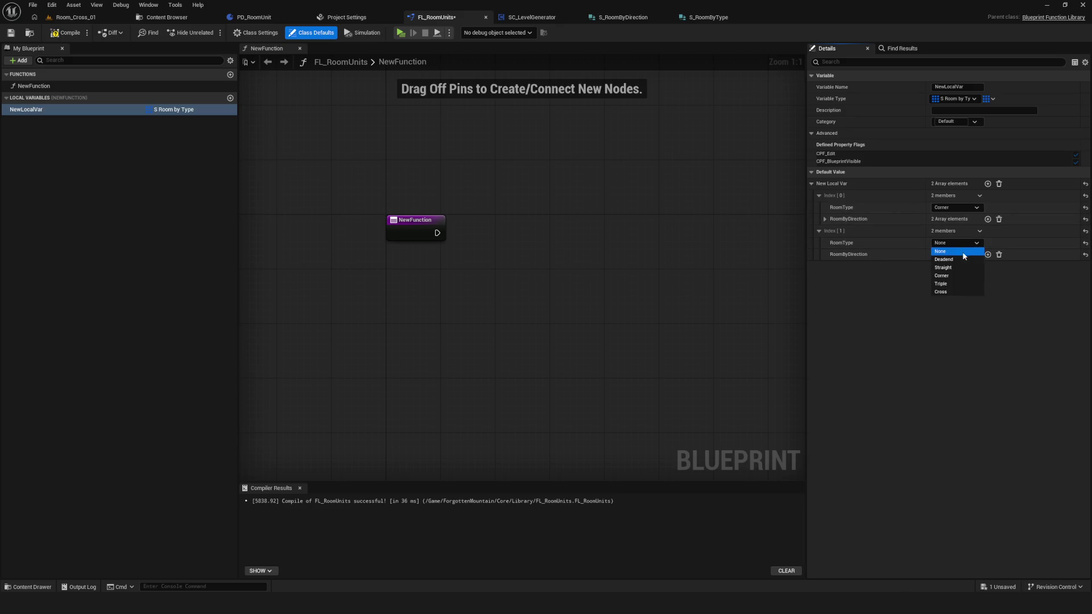
left_click(824, 219)
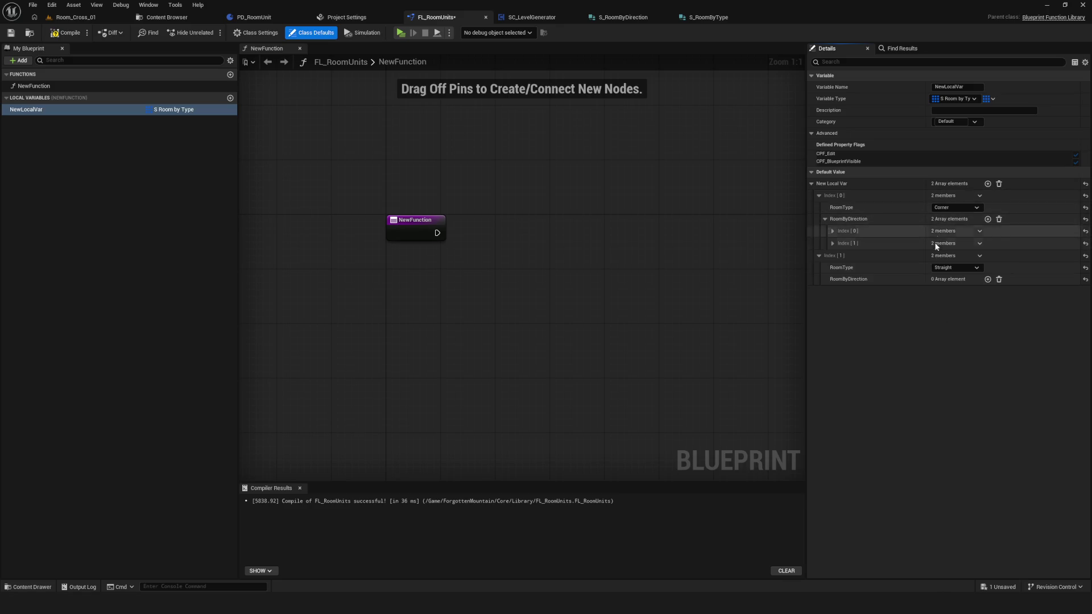
left_click(832, 231)
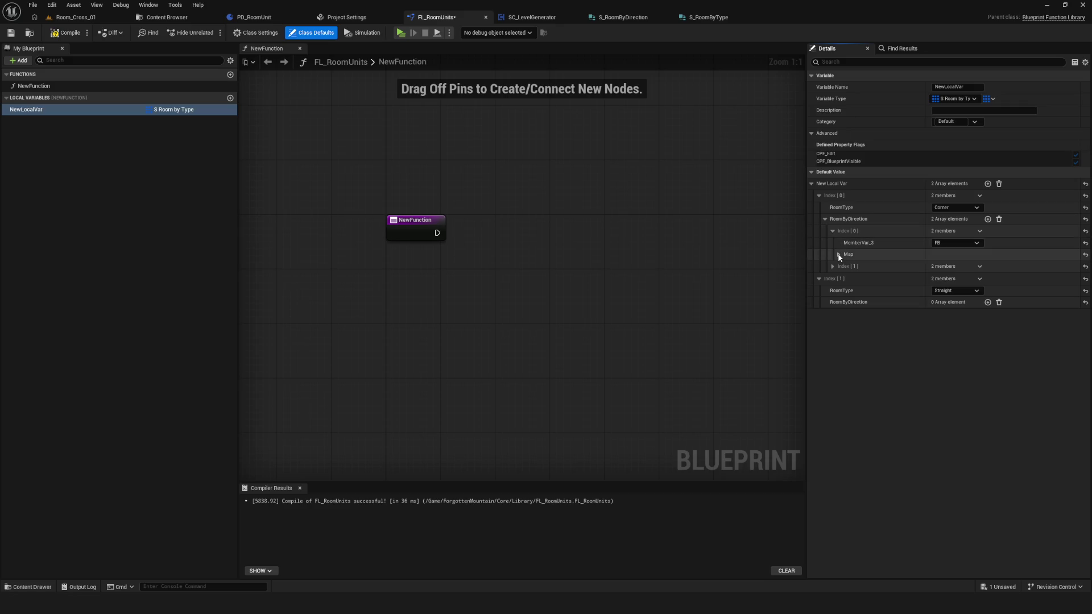
left_click(838, 255)
left_click(838, 255)
left_click(832, 231)
left_click(825, 219)
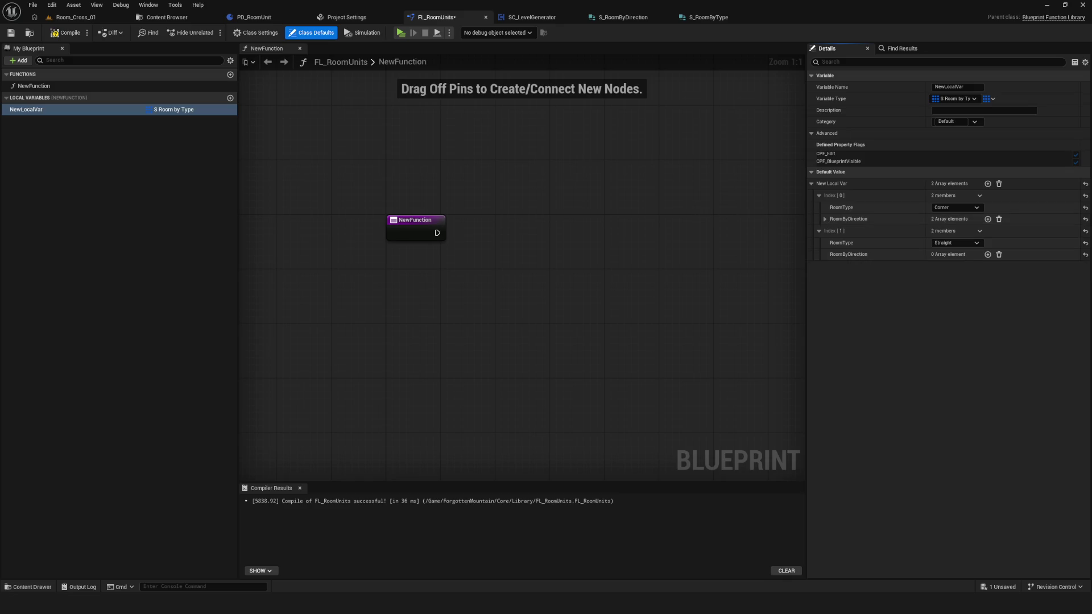
left_click_drag(494, 291, 483, 305)
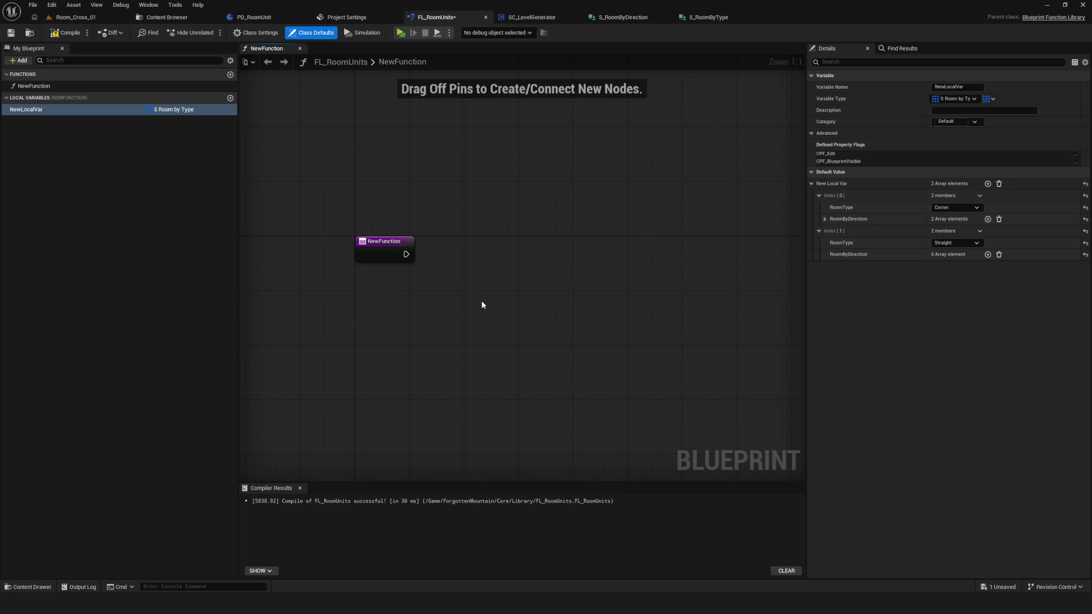
mouse_move(481, 302)
left_mouse_down()
mouse_move(492, 247)
mouse_move(514, 250)
mouse_move(429, 289)
left_mouse_up()
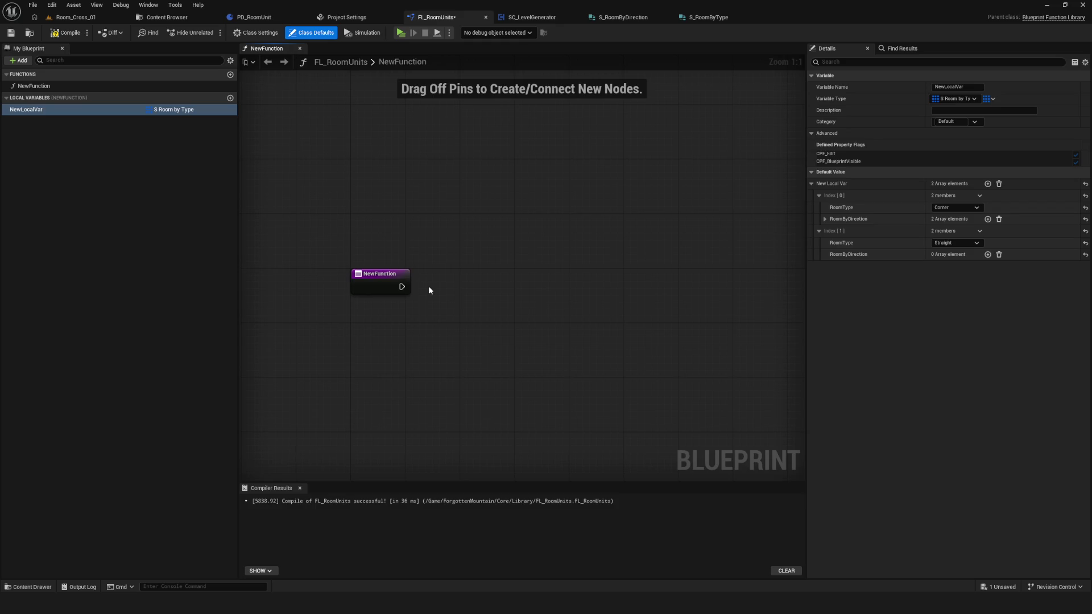
left_click_drag(429, 290, 471, 283)
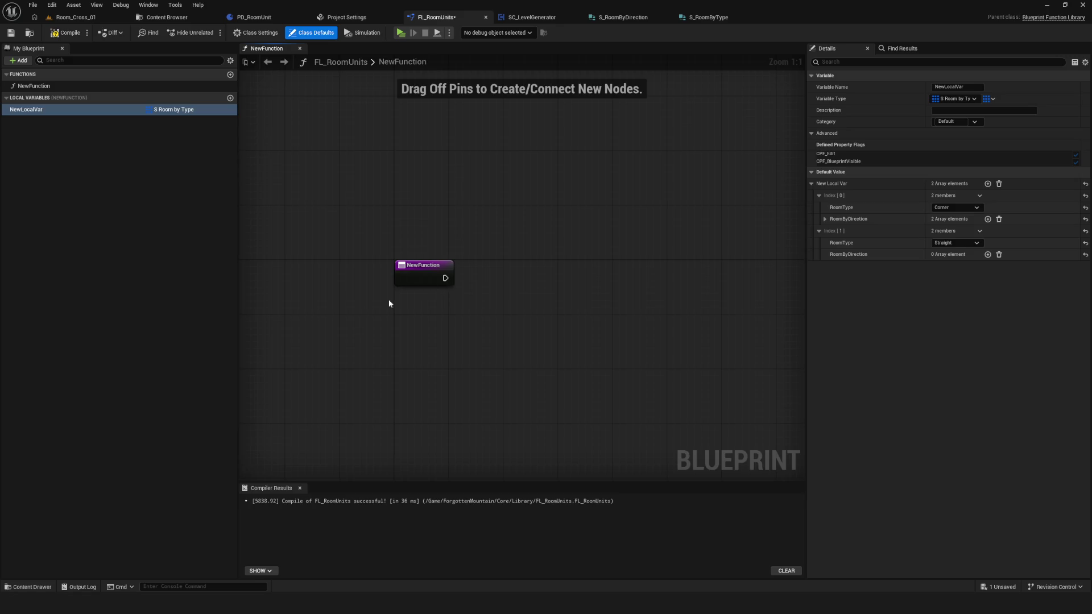
scroll(409, 295, "down", 1)
scroll(565, 310, "up", 1)
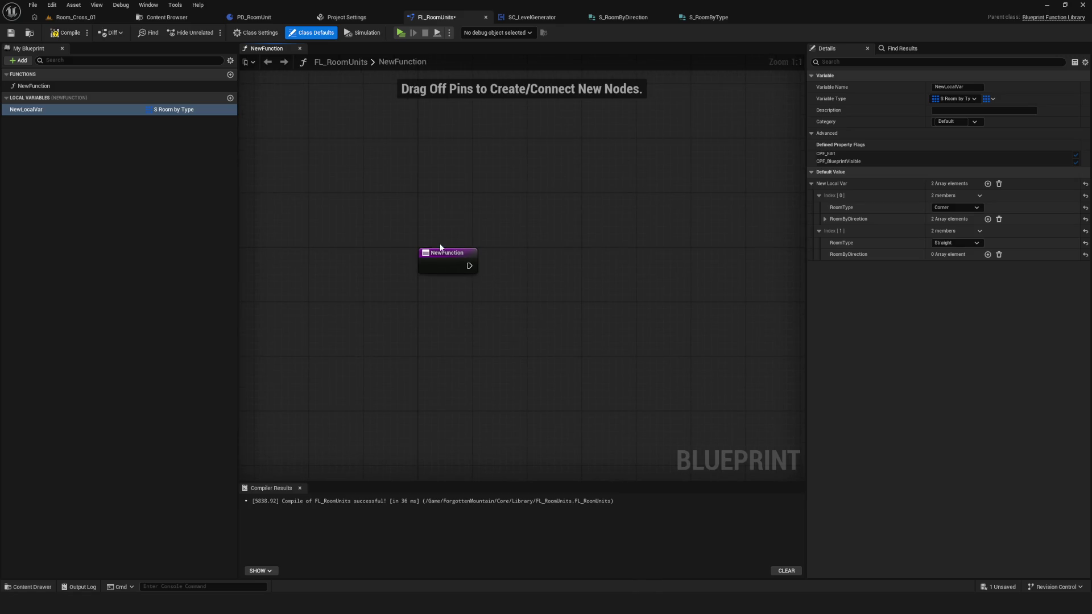
Step: Select the NewFunction node and save the FL_RoomUnits blueprint
left_click(452, 260)
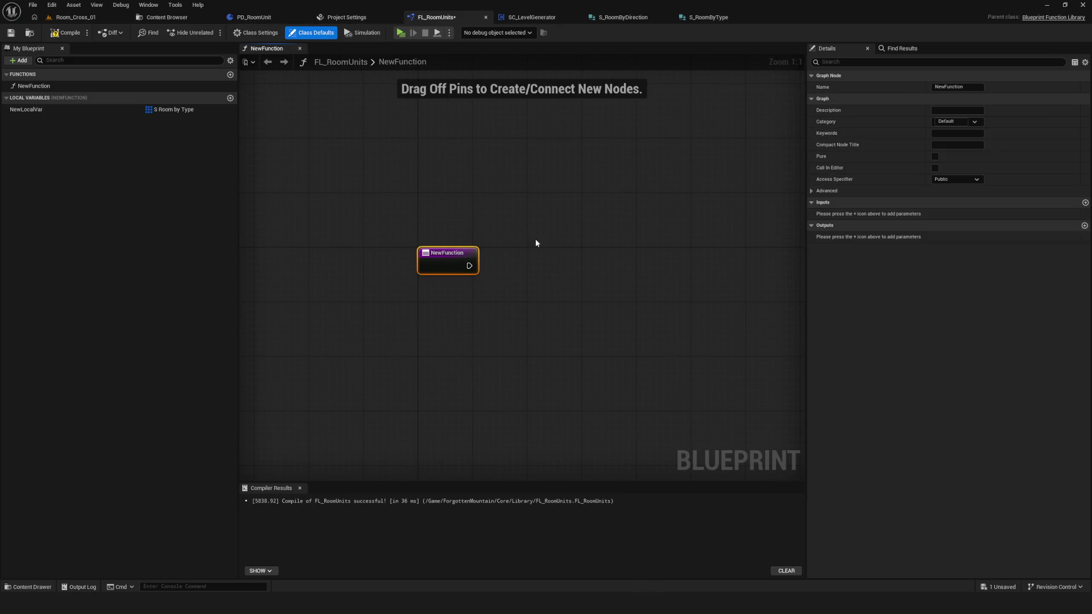
scroll(432, 268, "down", 1)
scroll(353, 239, "up", 1)
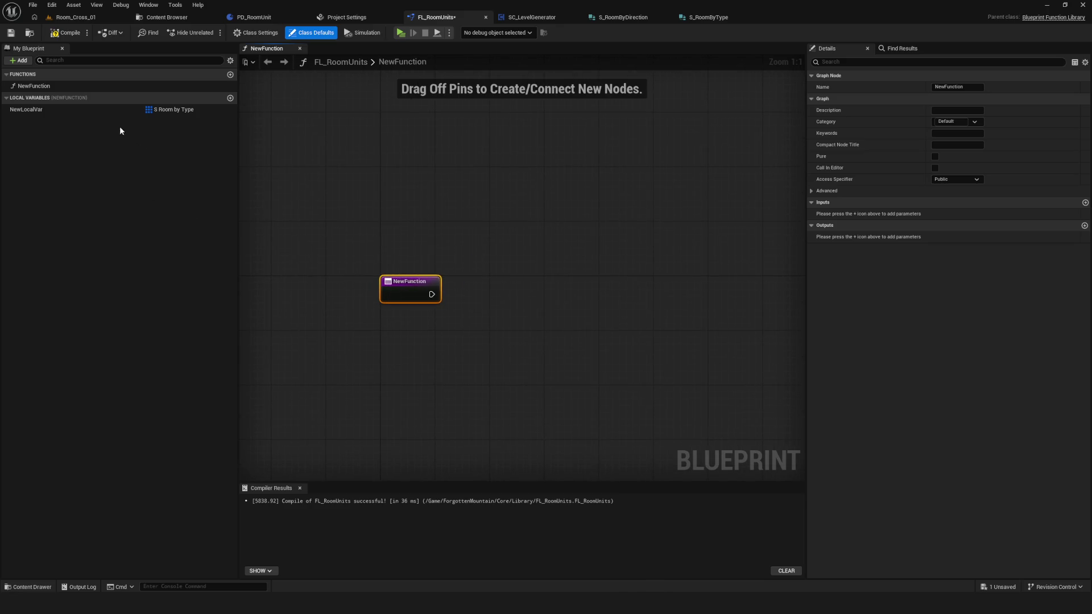
mouse_move(568, 272)
left_mouse_down()
mouse_move(533, 247)
mouse_move(514, 268)
left_mouse_up()
scroll(527, 223, "down", 3)
scroll(341, 250, "up", 3)
left_click(11, 32)
Step: Select NewLocalVar to show its default values in Details
mouse_move(627, 192)
left_mouse_down()
mouse_move(505, 221)
mouse_move(603, 202)
left_mouse_up()
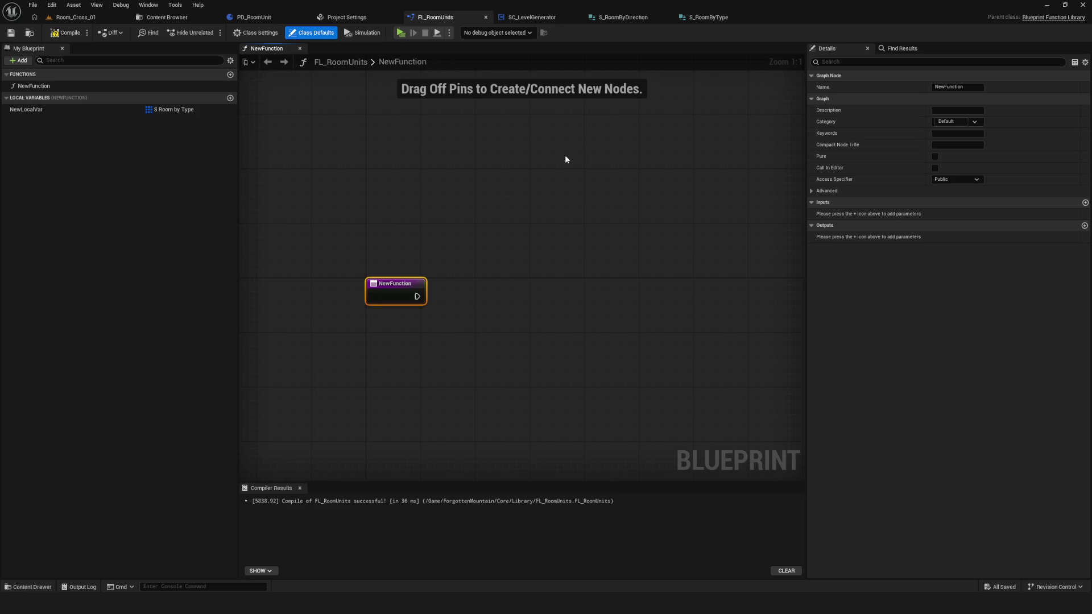
left_click_drag(488, 245, 522, 226)
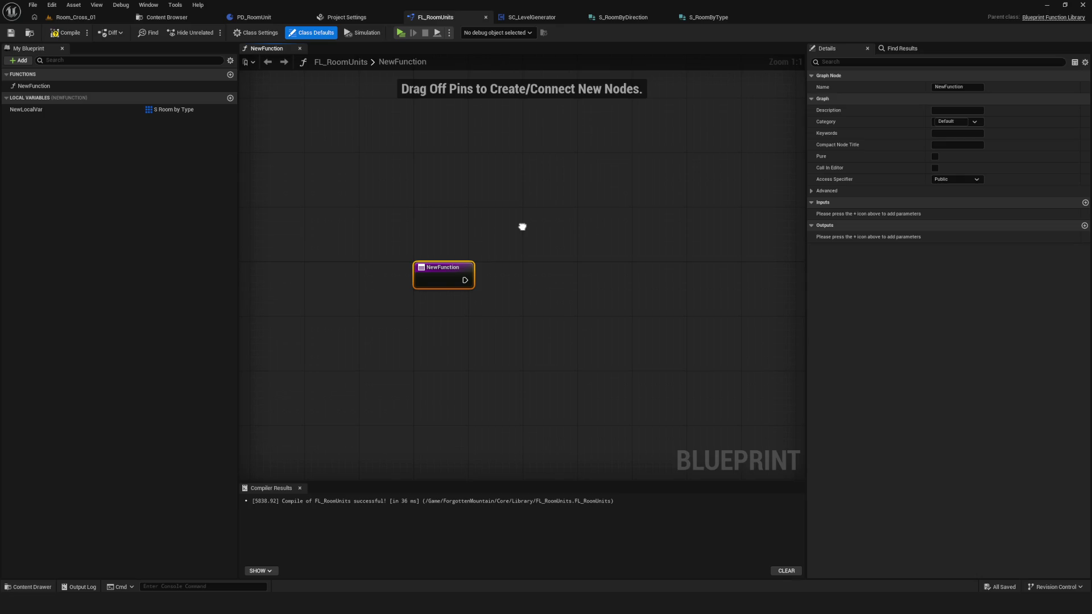
left_click(99, 110)
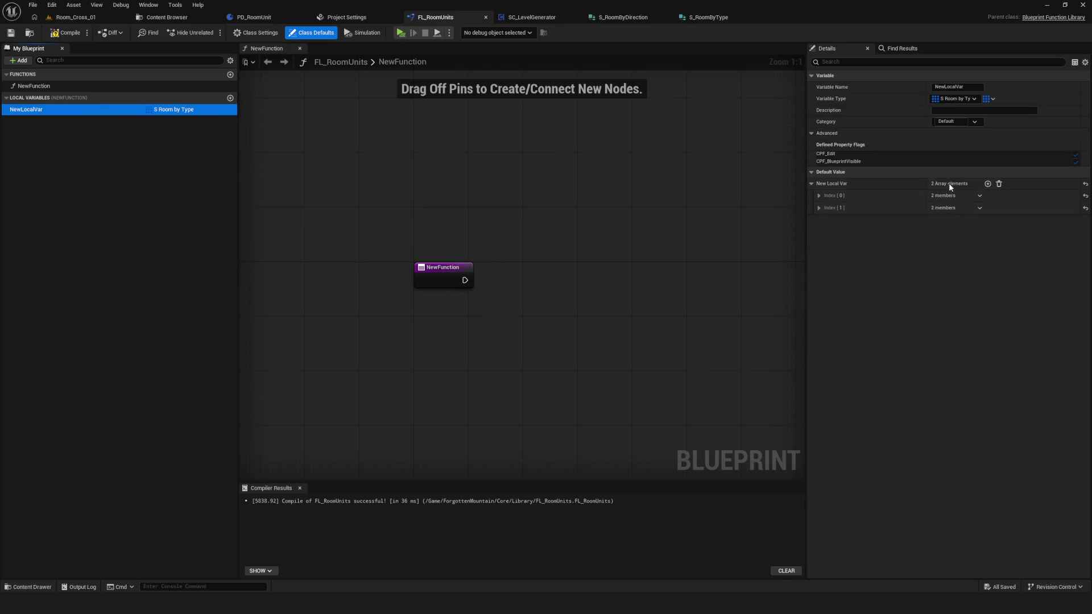
Step: Expand Index[0] to show Corner with directions FB and LR, then recompile
left_click(819, 195)
left_click(825, 219)
left_click(832, 231)
left_click(833, 266)
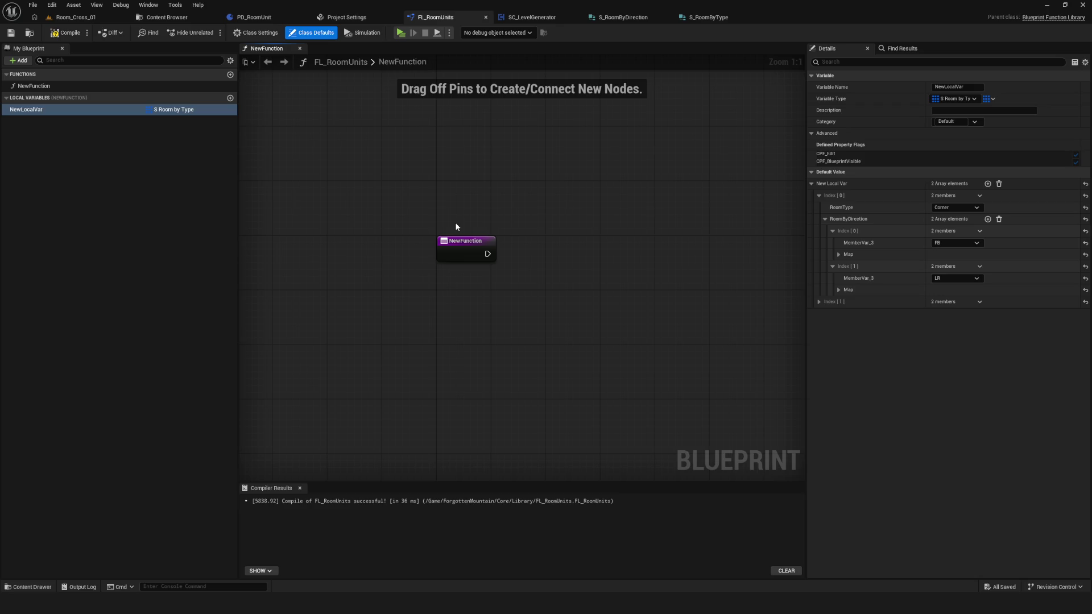
left_click(66, 32)
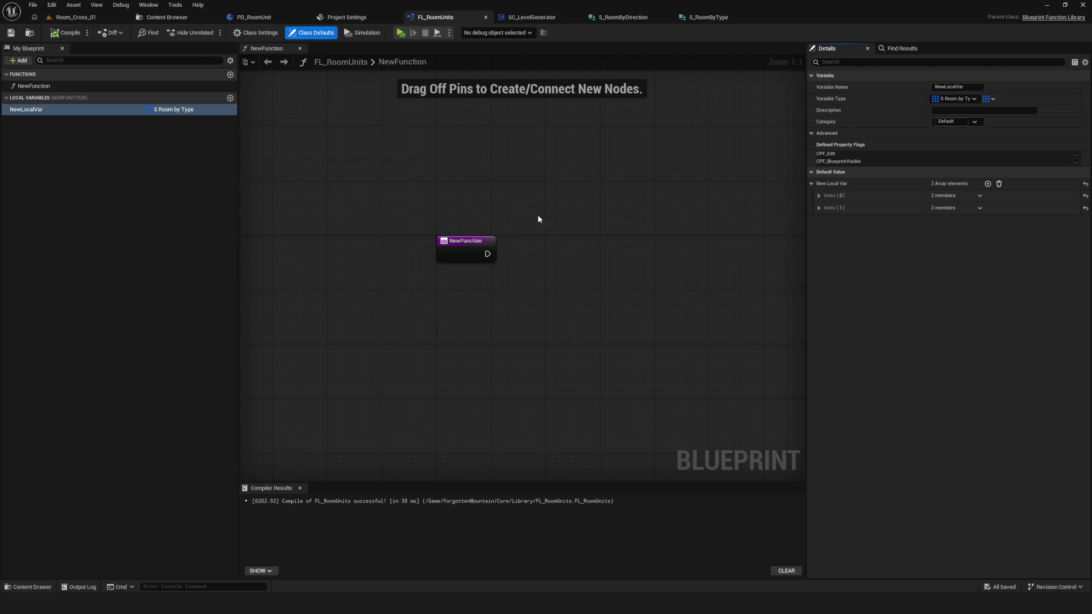
Step: Pan the graph view down to inspect NewFunction's entry node
mouse_move(523, 216)
left_mouse_down()
mouse_move(504, 227)
mouse_move(510, 237)
left_mouse_up()
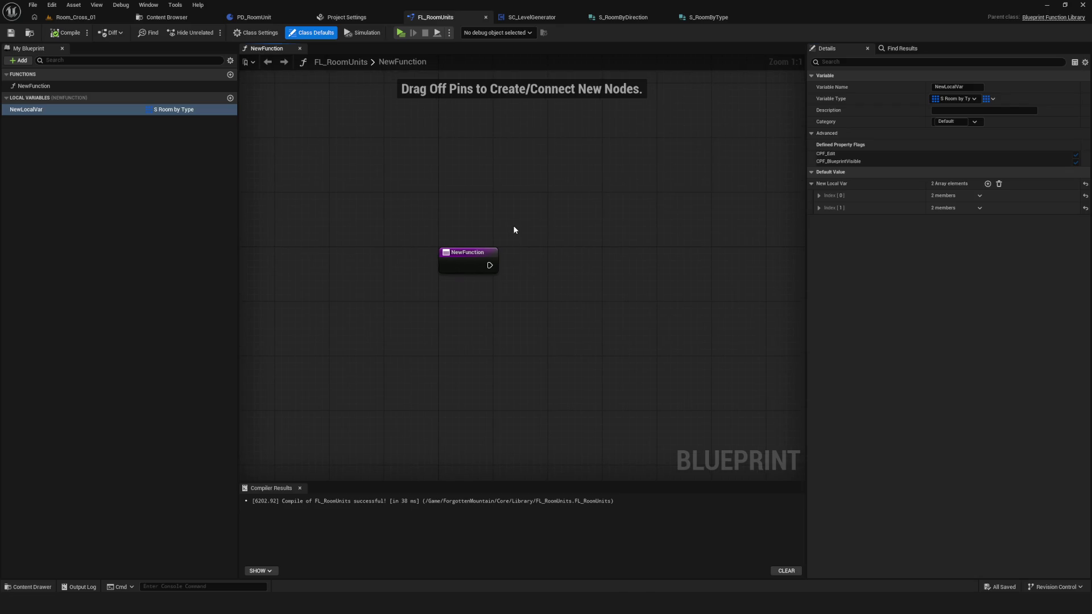
mouse_move(509, 230)
left_mouse_down()
mouse_move(455, 254)
mouse_move(446, 294)
mouse_move(527, 279)
mouse_move(522, 224)
mouse_move(514, 265)
left_mouse_up()
right_click(418, 276)
left_click(494, 279)
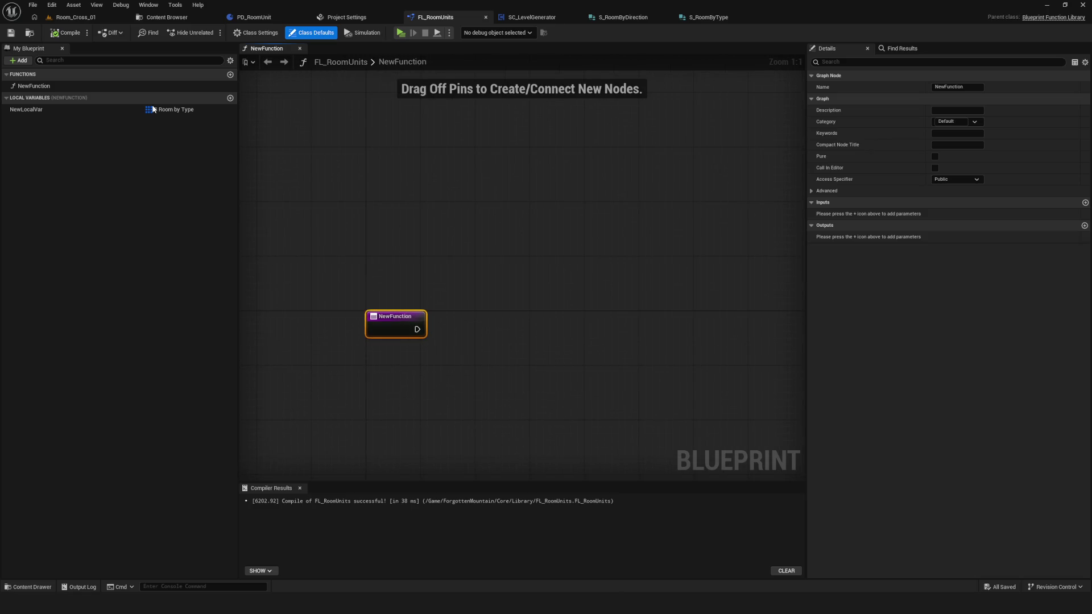
left_click_drag(563, 305, 582, 288)
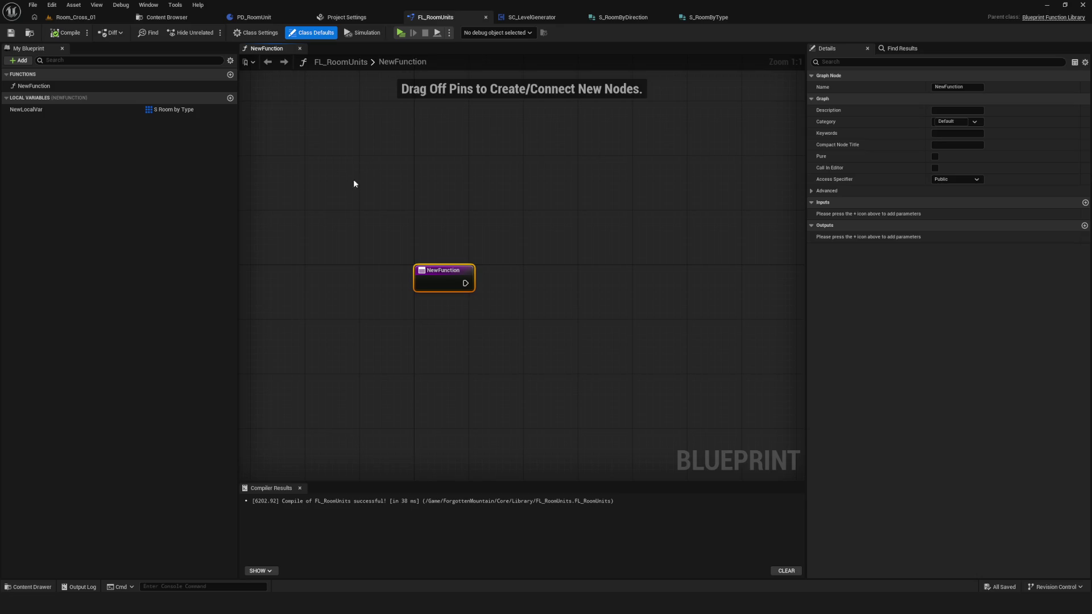
key("Home")
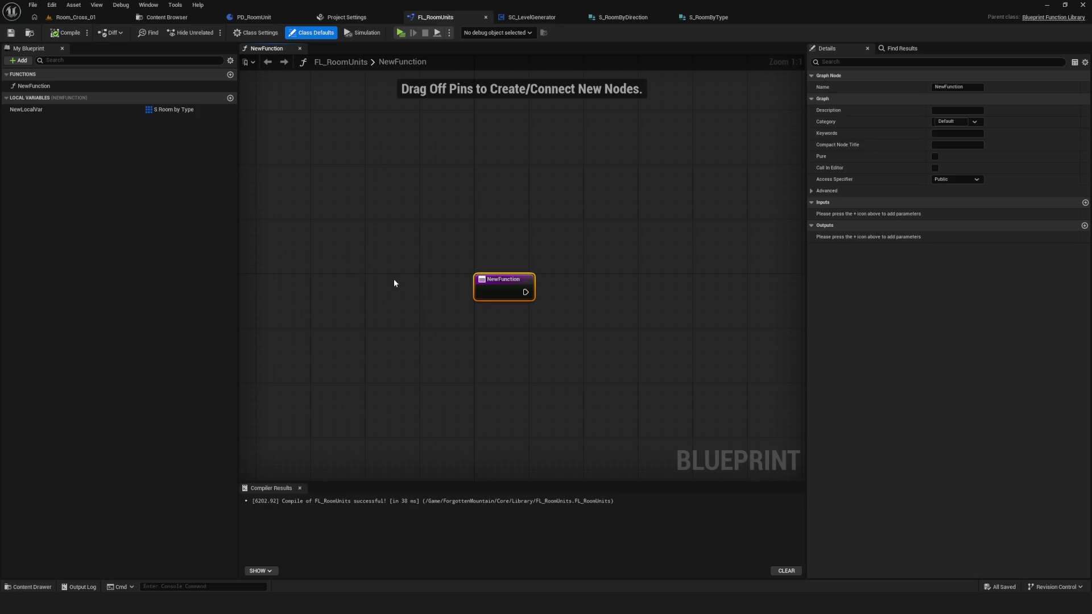
mouse_move(395, 282)
left_mouse_down()
mouse_move(380, 249)
mouse_move(402, 239)
mouse_move(375, 244)
mouse_move(353, 215)
mouse_move(334, 224)
left_mouse_up()
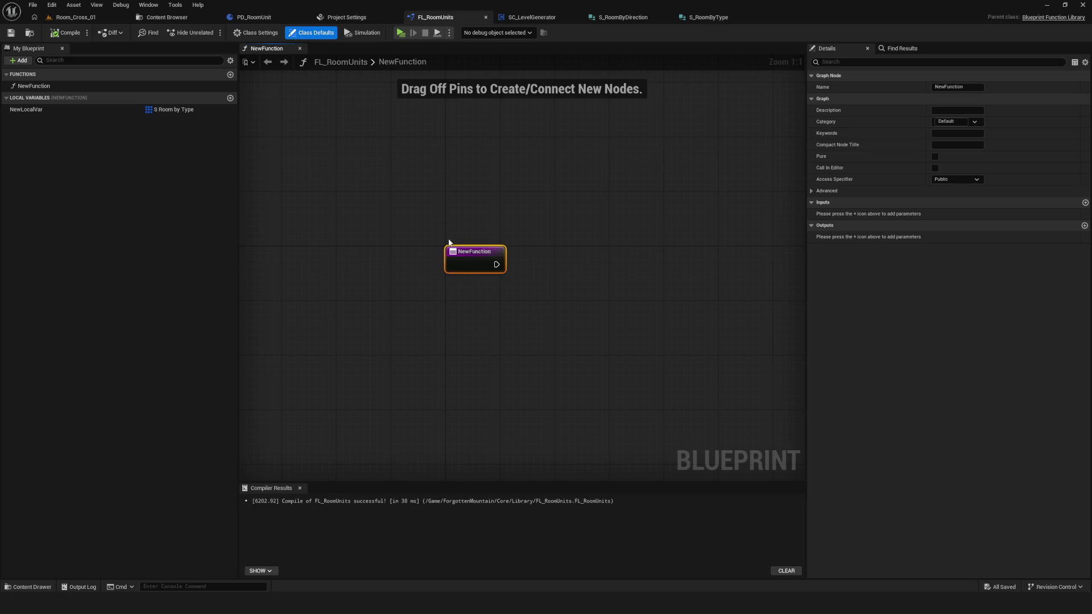
left_click_drag(453, 243, 431, 264)
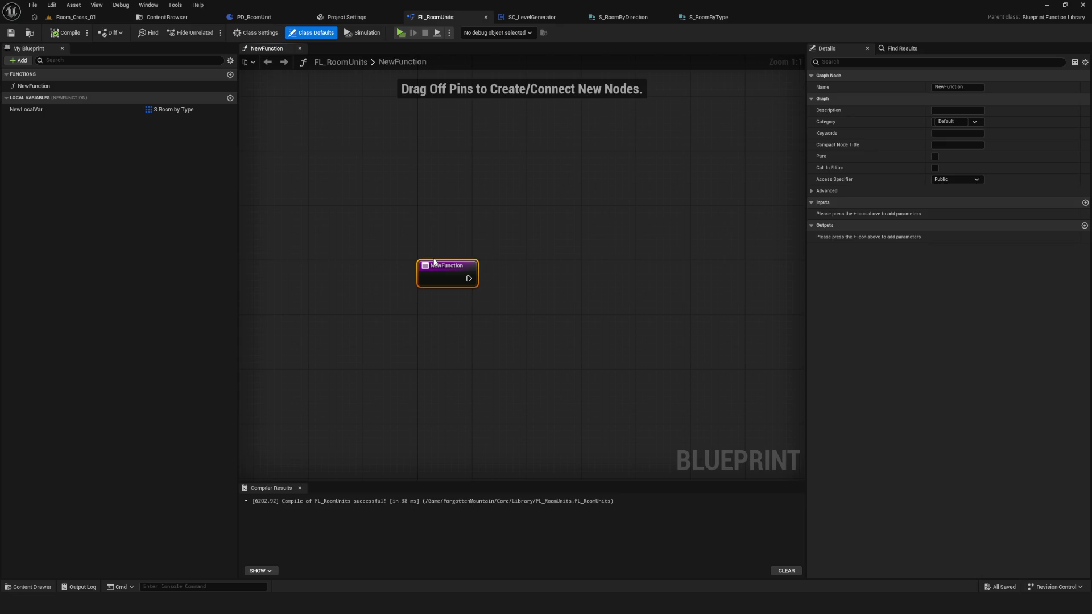
left_click_drag(434, 262, 448, 234)
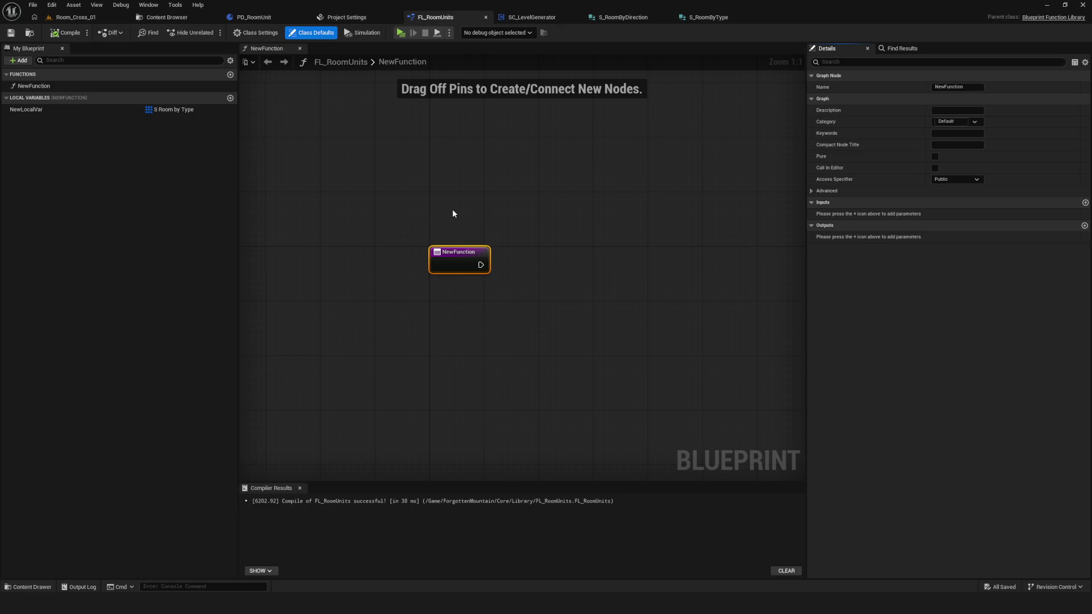
mouse_move(464, 251)
left_mouse_down()
mouse_move(455, 239)
mouse_move(491, 234)
left_mouse_up()
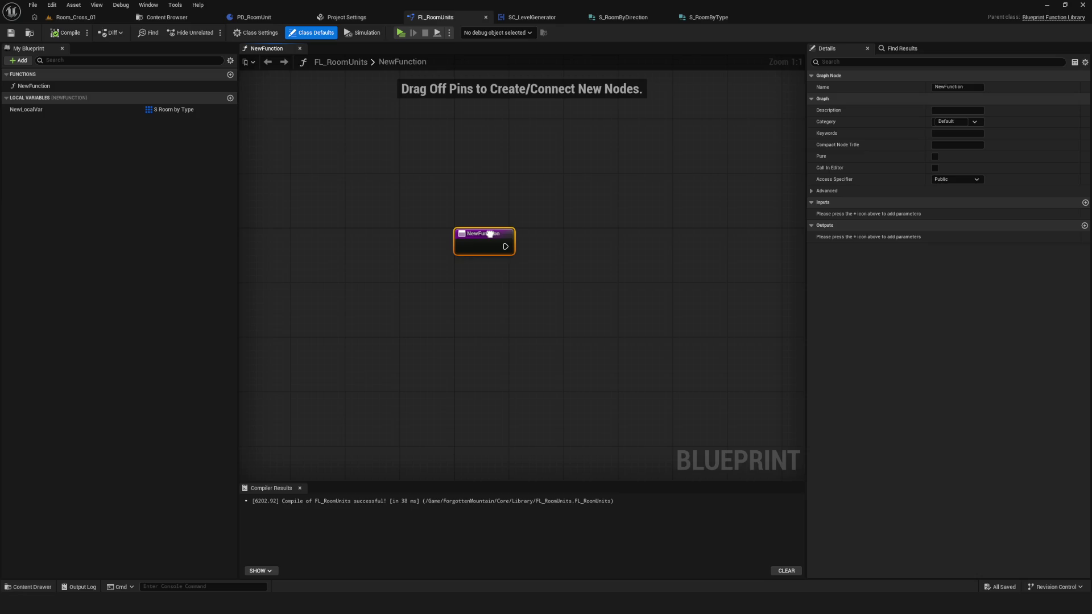
mouse_move(490, 233)
left_mouse_down()
mouse_move(486, 252)
mouse_move(498, 250)
left_mouse_up()
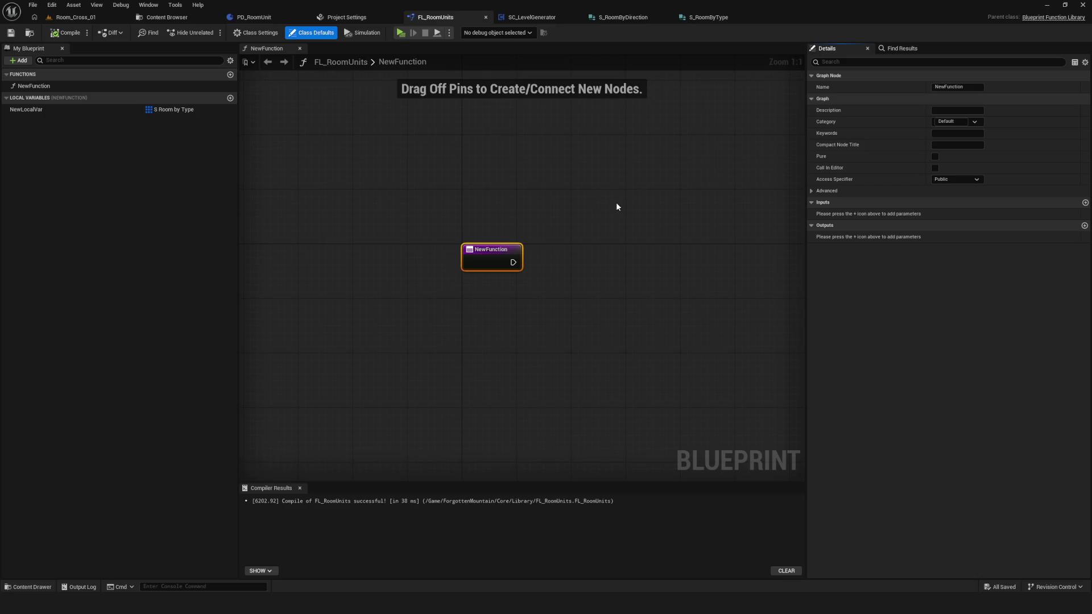
mouse_move(487, 256)
left_mouse_down()
mouse_move(605, 257)
mouse_move(586, 258)
left_mouse_up()
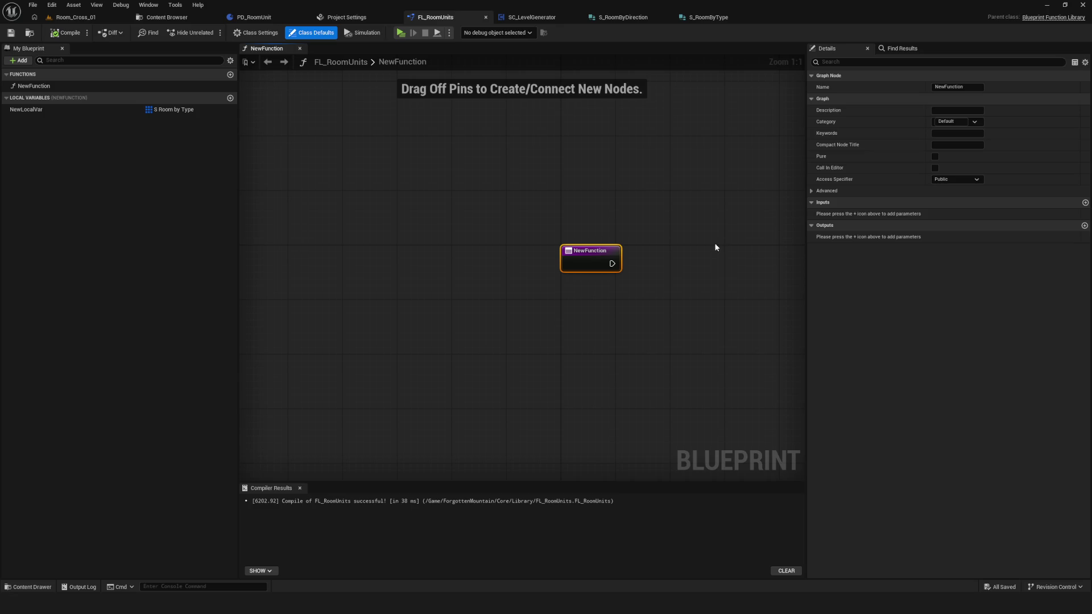
scroll(512, 241, "down", 1)
scroll(572, 267, "up", 1)
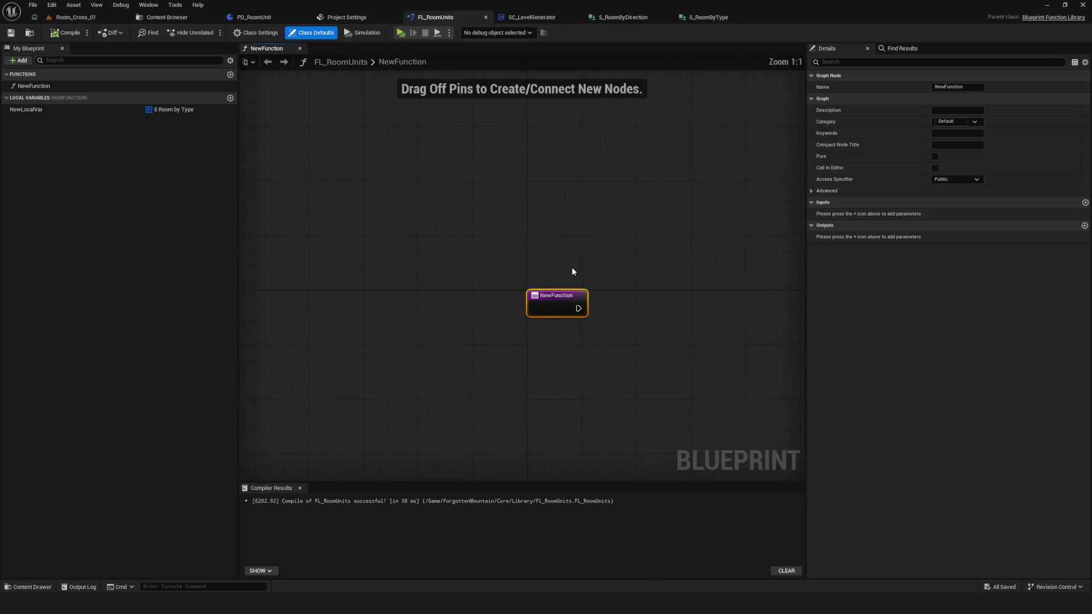
left_click_drag(620, 388, 500, 312)
left_click_drag(501, 312, 544, 335)
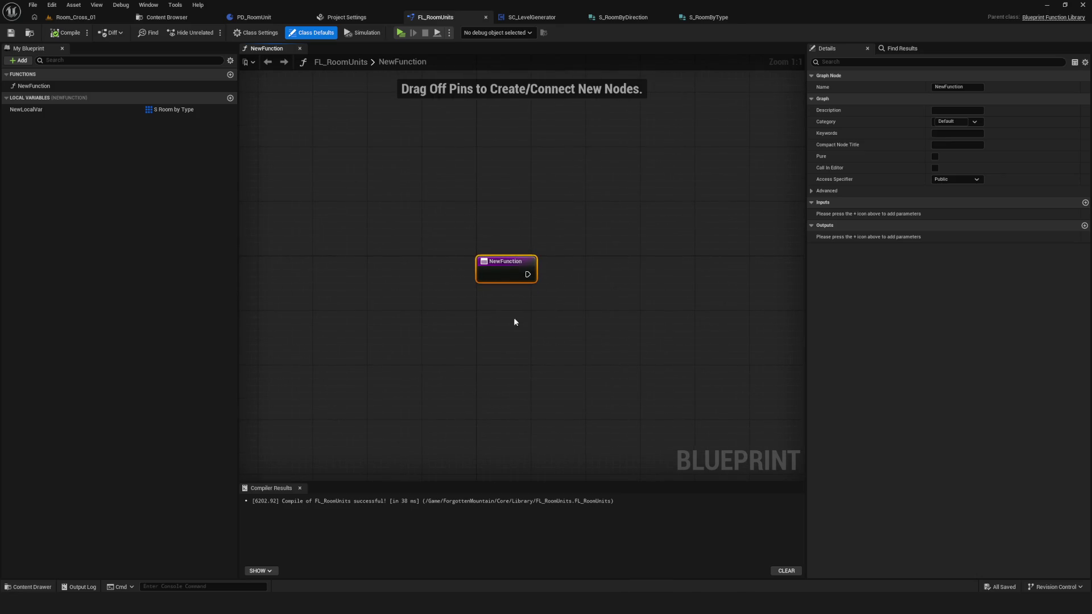
left_click(48, 108)
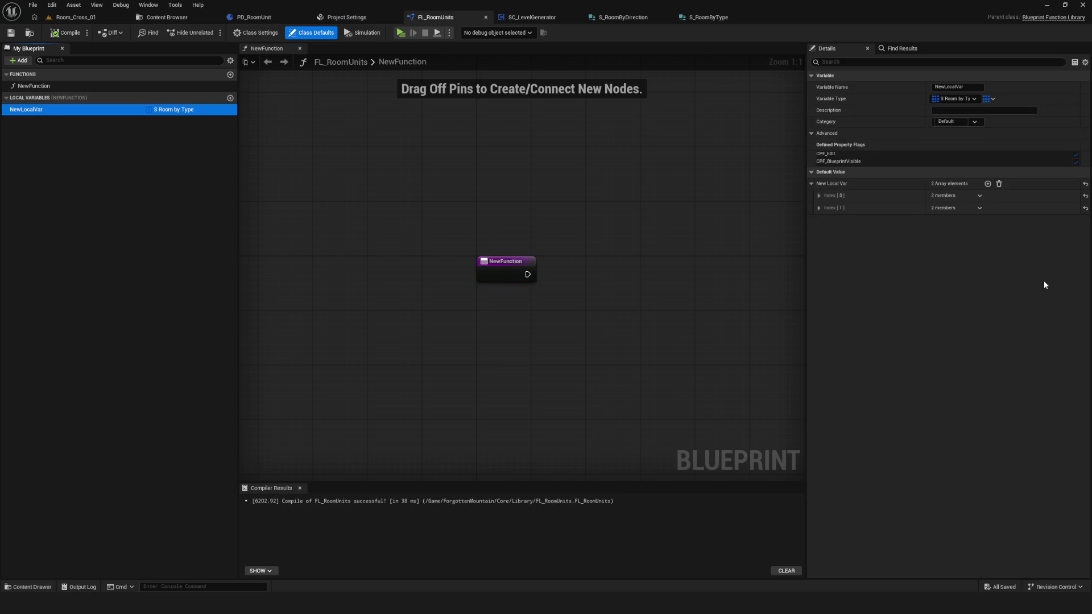
left_click(819, 195)
left_click(818, 231)
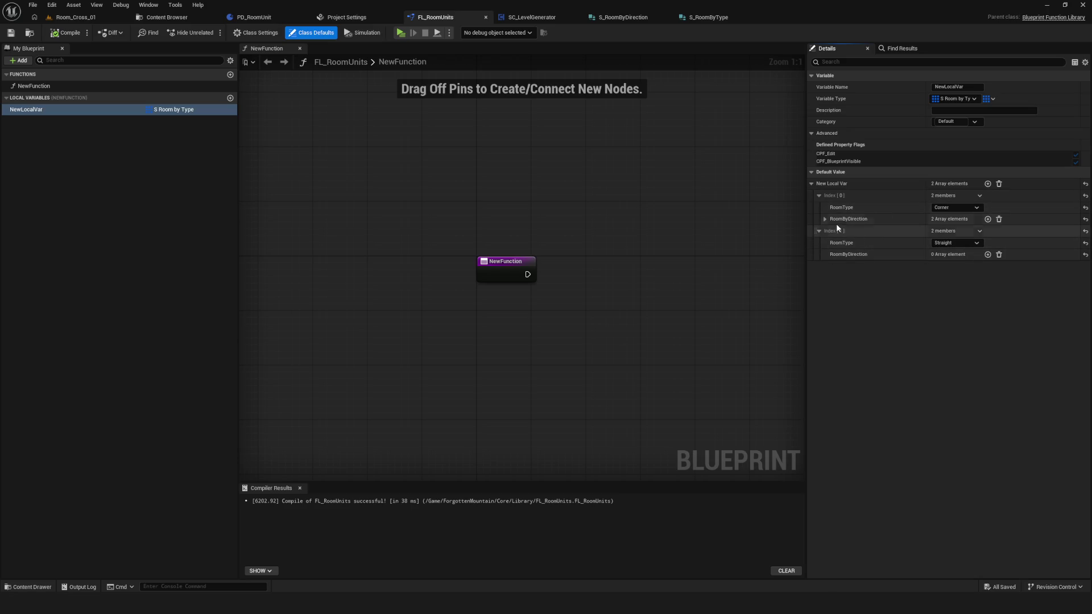
left_click(825, 219)
left_click(833, 230)
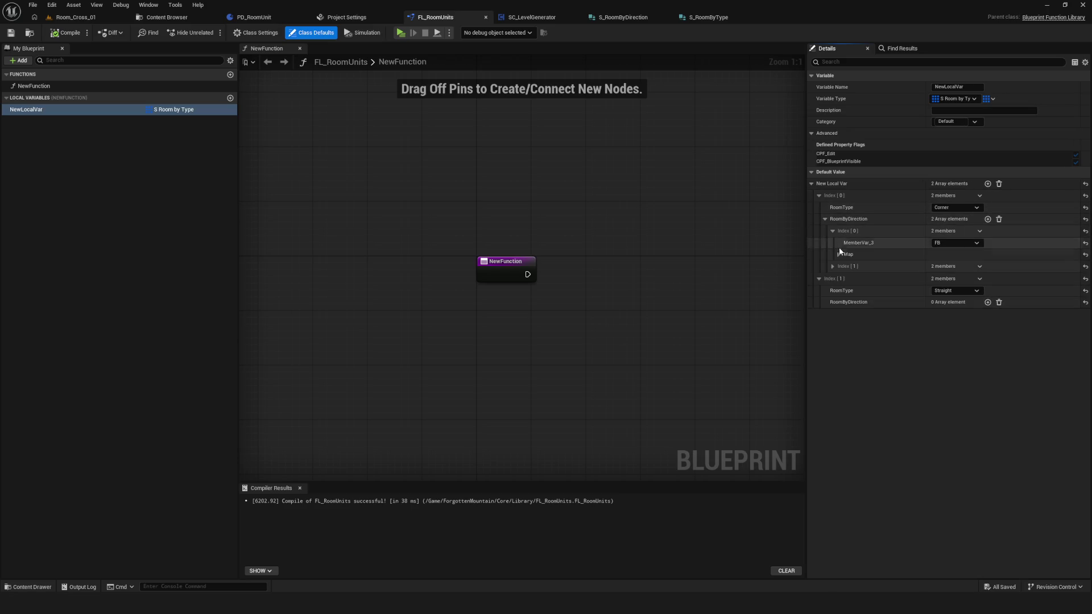
left_click(831, 266)
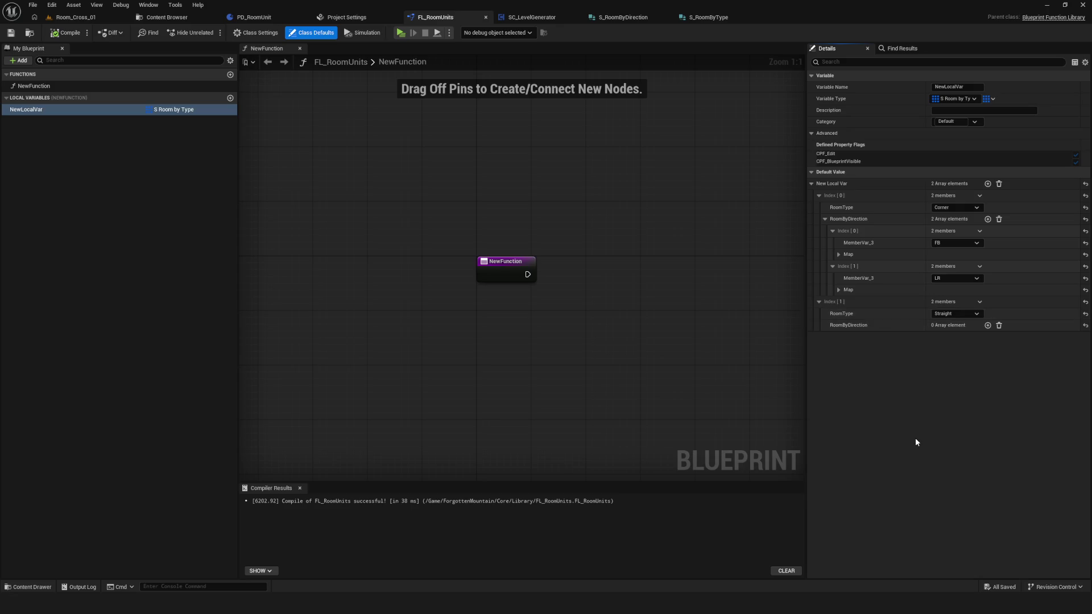
left_click_drag(420, 199, 595, 326)
mouse_move(675, 346)
left_mouse_down()
mouse_move(665, 333)
mouse_move(710, 266)
mouse_move(385, 261)
mouse_move(609, 362)
mouse_move(704, 388)
mouse_move(480, 187)
mouse_move(751, 312)
mouse_move(692, 214)
left_mouse_up()
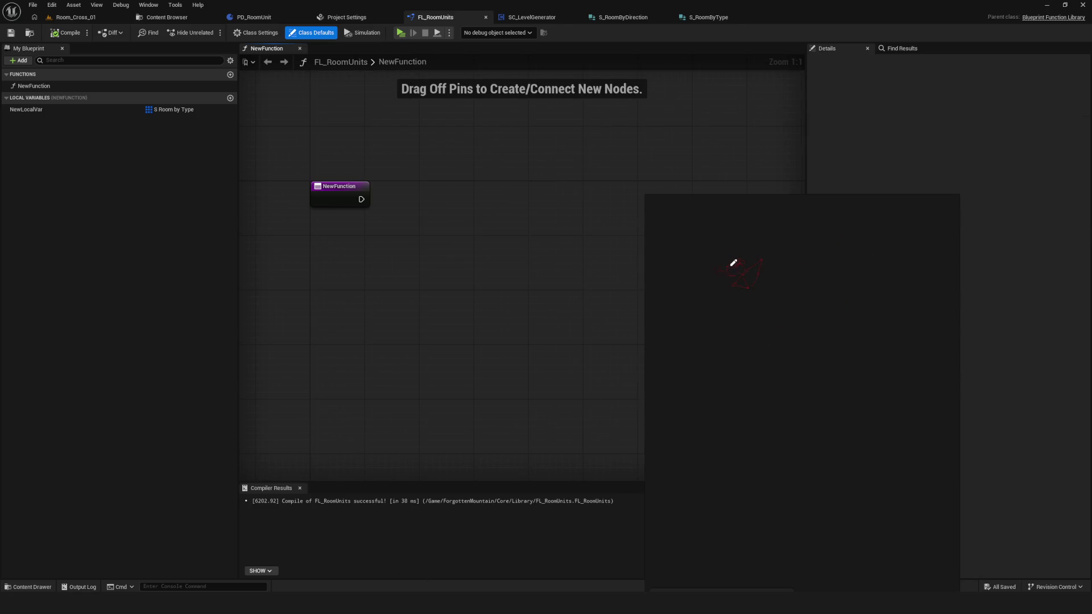
Step: Widen the sketch area and write F beside the top pair of squares
left_click_drag(646, 288, 366, 259)
mouse_move(747, 226)
left_mouse_down()
mouse_move(759, 228)
mouse_move(752, 223)
mouse_move(752, 246)
left_mouse_up()
left_click_drag(685, 230, 698, 228)
key("ctrl+z")
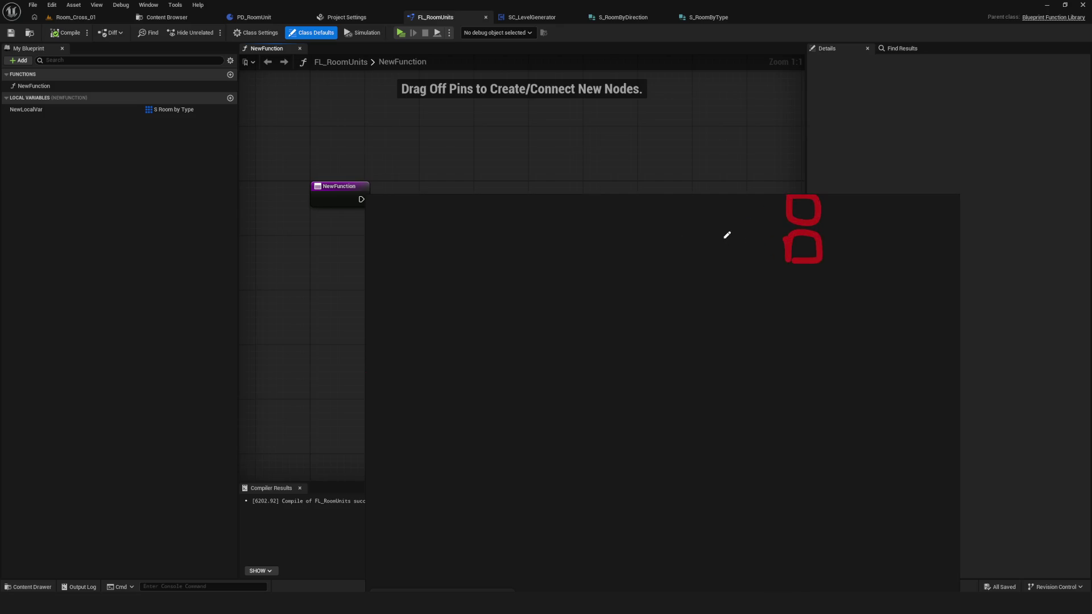
left_click_drag(715, 235, 714, 254)
mouse_move(714, 235)
left_mouse_down()
mouse_move(729, 235)
mouse_move(730, 247)
left_mouse_up()
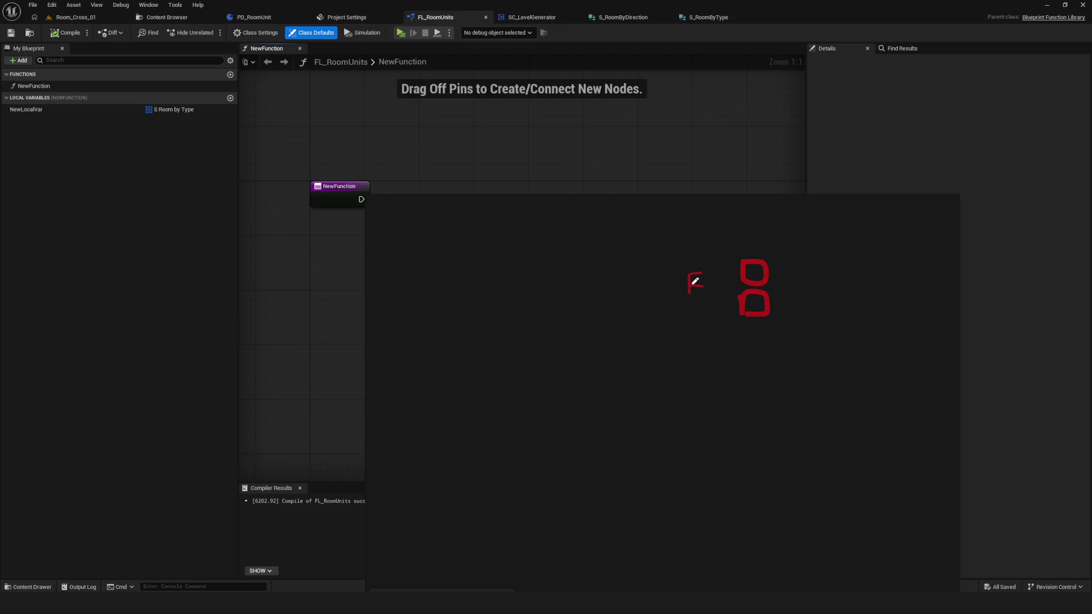
Step: Draw the lower pair of squares, label it B, and draw a line left from F
left_click_drag(692, 363, 702, 395)
mouse_move(754, 341)
left_mouse_down()
mouse_move(755, 362)
mouse_move(784, 358)
mouse_move(760, 367)
mouse_move(754, 402)
left_mouse_up()
mouse_move(754, 378)
left_mouse_down()
mouse_move(784, 376)
mouse_move(754, 406)
left_mouse_up()
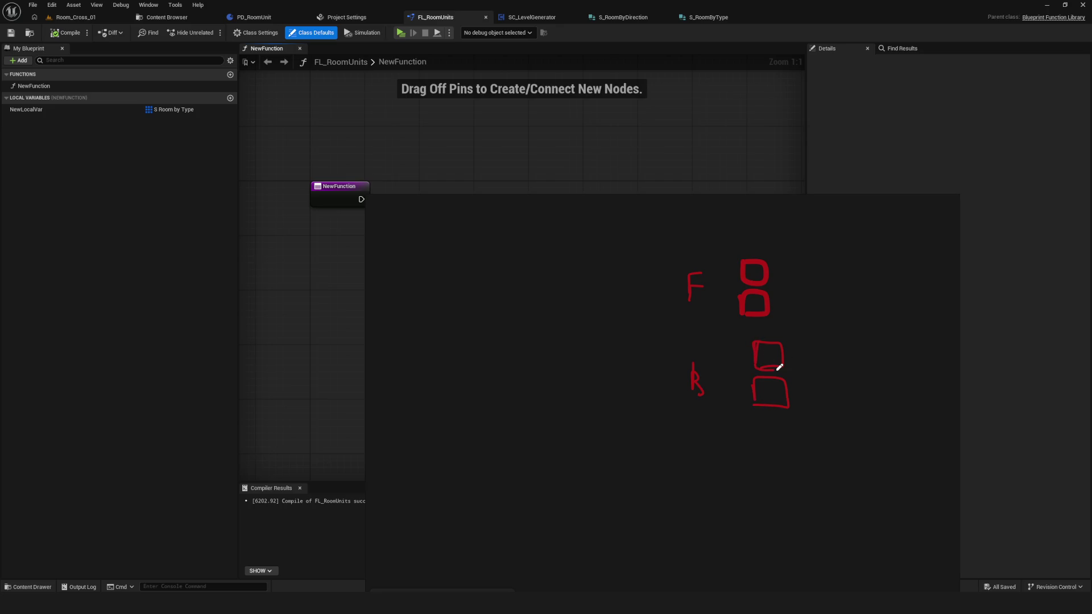
left_click_drag(672, 328, 673, 341)
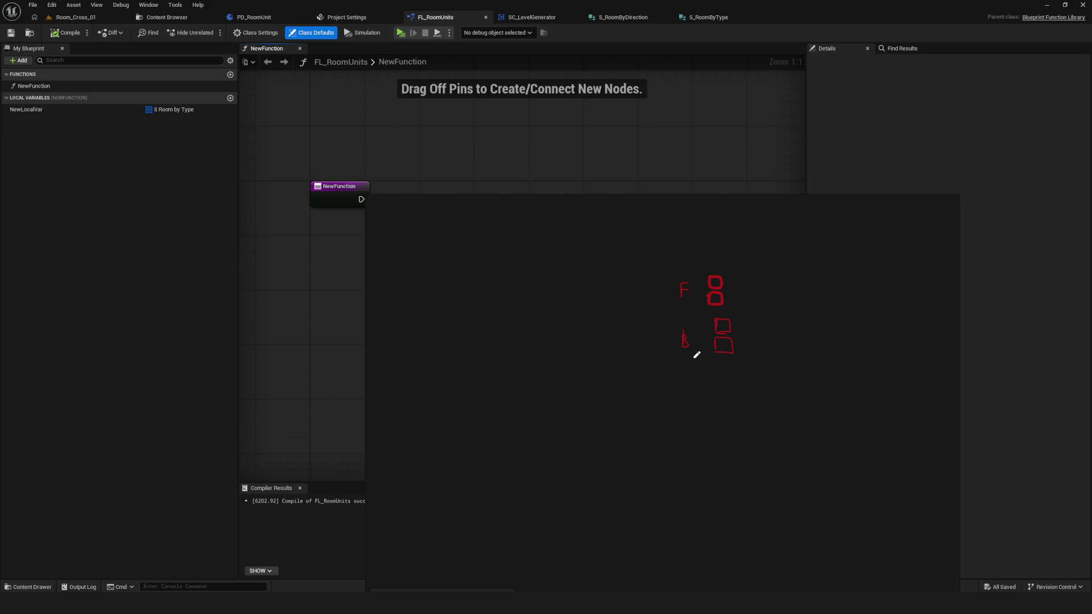
left_click_drag(684, 333, 687, 339)
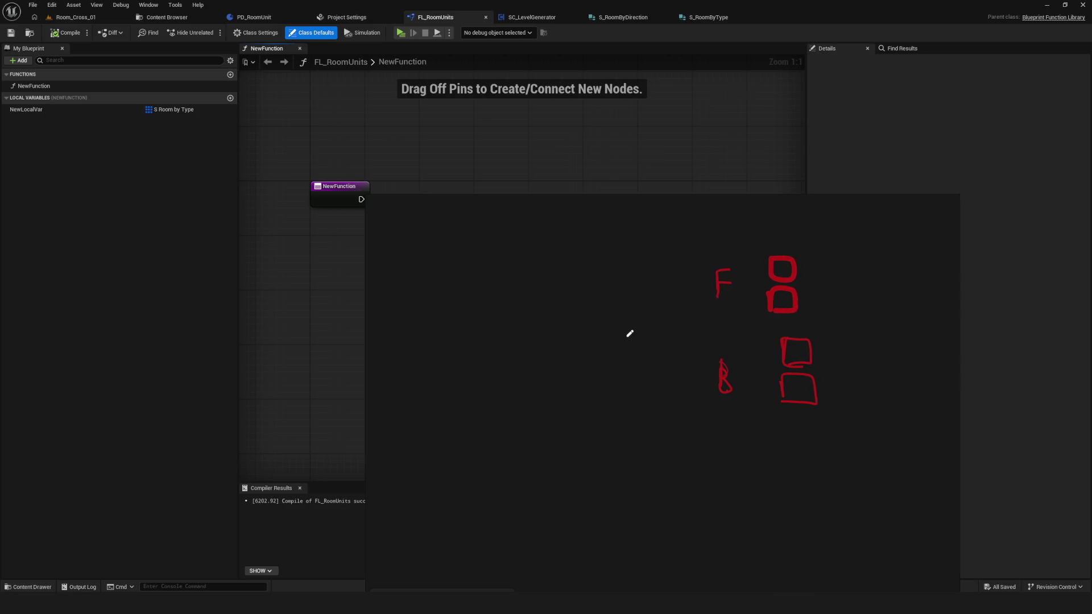
mouse_move(711, 279)
left_mouse_down()
mouse_move(658, 292)
mouse_move(660, 324)
mouse_move(624, 320)
mouse_move(662, 325)
mouse_move(672, 378)
mouse_move(705, 377)
left_mouse_up()
Step: Write 'straight' beside the bracket joining F and B
left_click_drag(541, 312, 536, 334)
mouse_move(545, 287)
left_mouse_down()
mouse_move(545, 332)
mouse_move(567, 319)
mouse_move(560, 312)
mouse_move(592, 309)
mouse_move(593, 347)
left_mouse_up()
left_click_drag(600, 276, 612, 323)
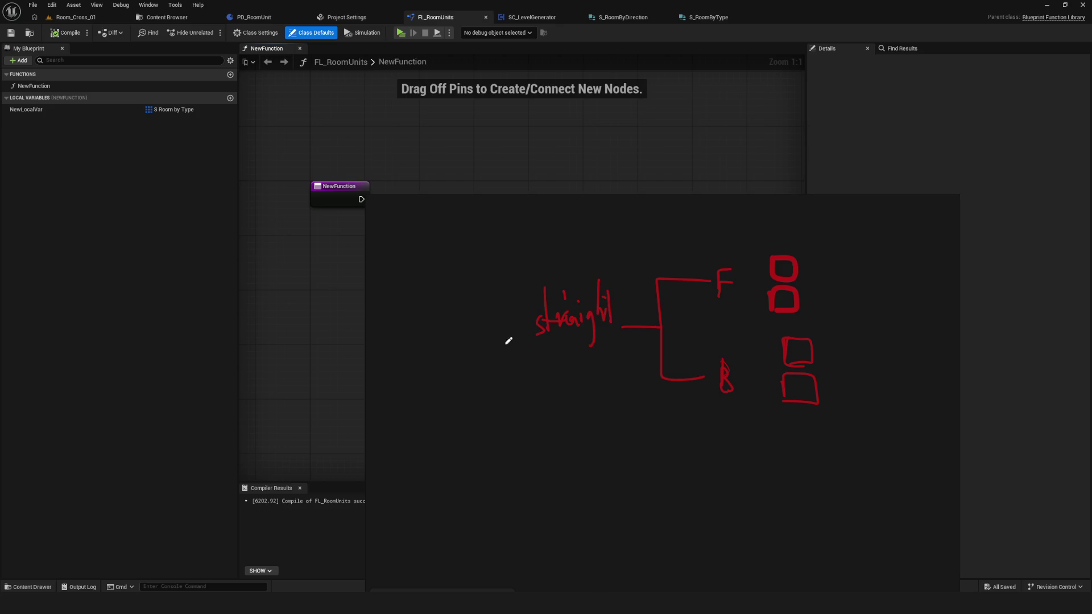
Step: Write 'corner' with its bracket, and draw a labelled root bracket joining both branches
mouse_move(576, 455)
left_mouse_down()
mouse_move(680, 451)
mouse_move(730, 400)
left_mouse_up()
left_click_drag(694, 467, 756, 527)
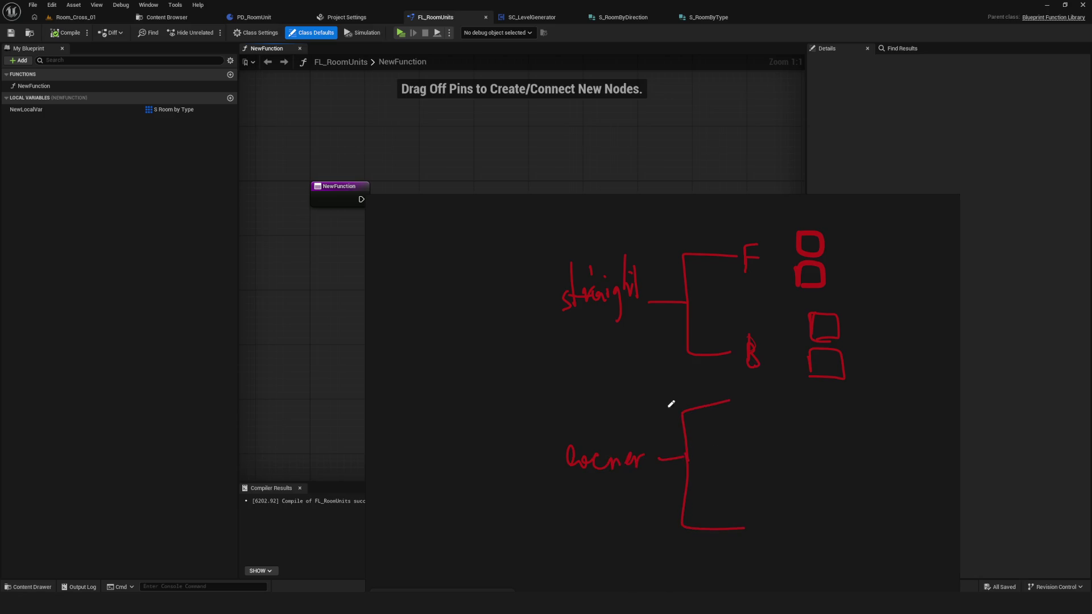
mouse_move(567, 295)
left_mouse_down()
mouse_move(521, 305)
mouse_move(541, 453)
mouse_move(568, 463)
left_mouse_up()
left_click_drag(529, 375, 472, 375)
scroll(696, 356, "down", 3)
scroll(653, 348, "down", 1)
scroll(595, 392, "up", 3)
scroll(594, 393, "up", 1)
left_click_drag(580, 373, 594, 405)
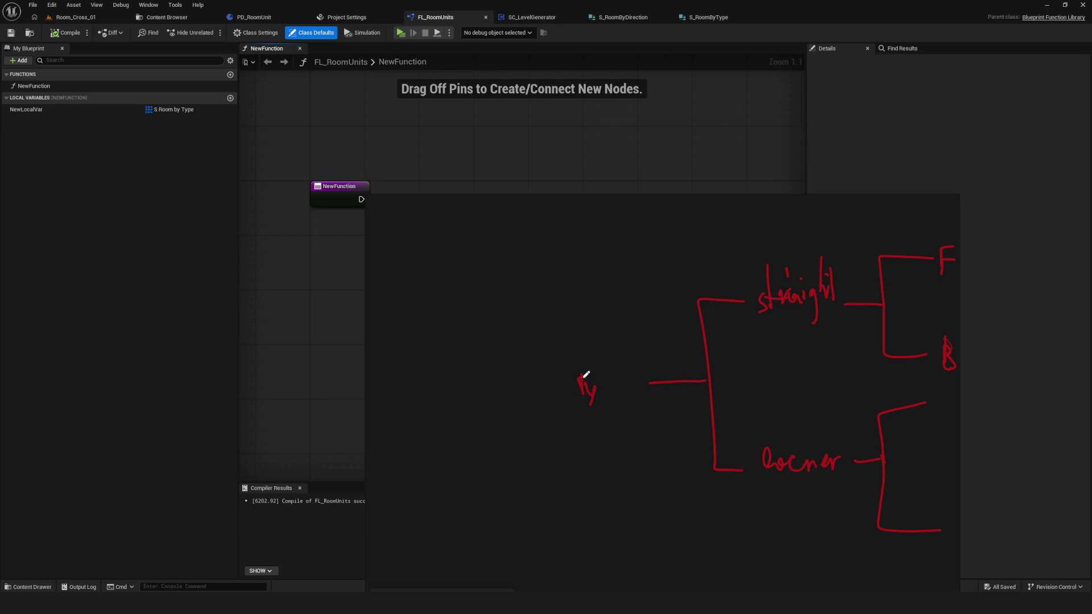
Step: Draw brackets linking F and B to their square pairs, undoing a stray loop
scroll(579, 357, "right", 5)
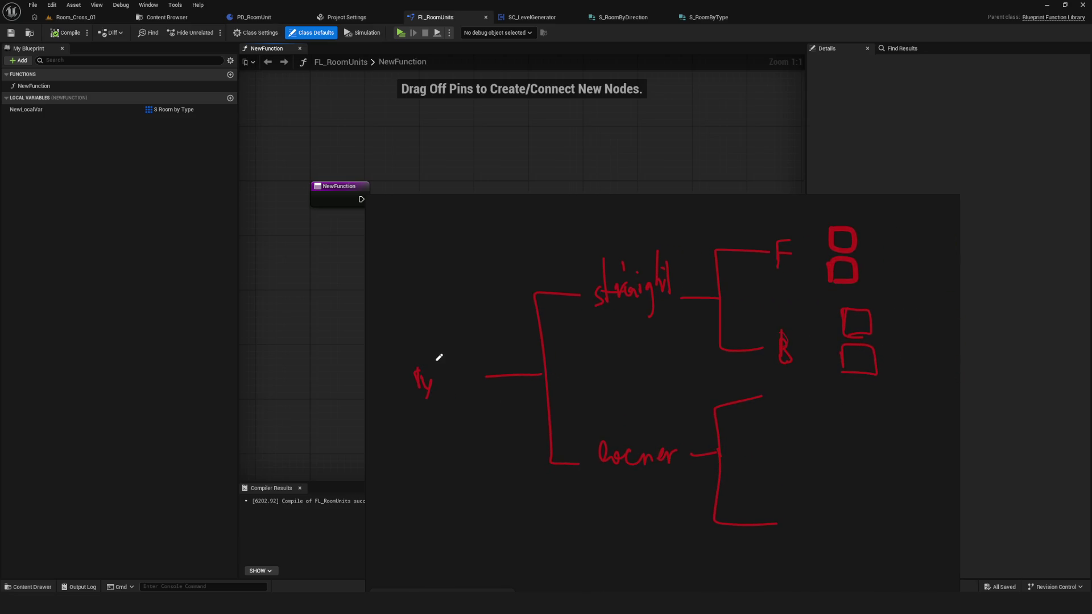
mouse_move(794, 249)
left_mouse_down()
mouse_move(813, 247)
mouse_move(822, 275)
left_mouse_up()
scroll(762, 356, "right", 1)
mouse_move(761, 347)
left_mouse_down()
mouse_move(785, 317)
mouse_move(805, 319)
left_mouse_up()
left_click_drag(785, 336, 805, 360)
scroll(695, 419, "right", 1)
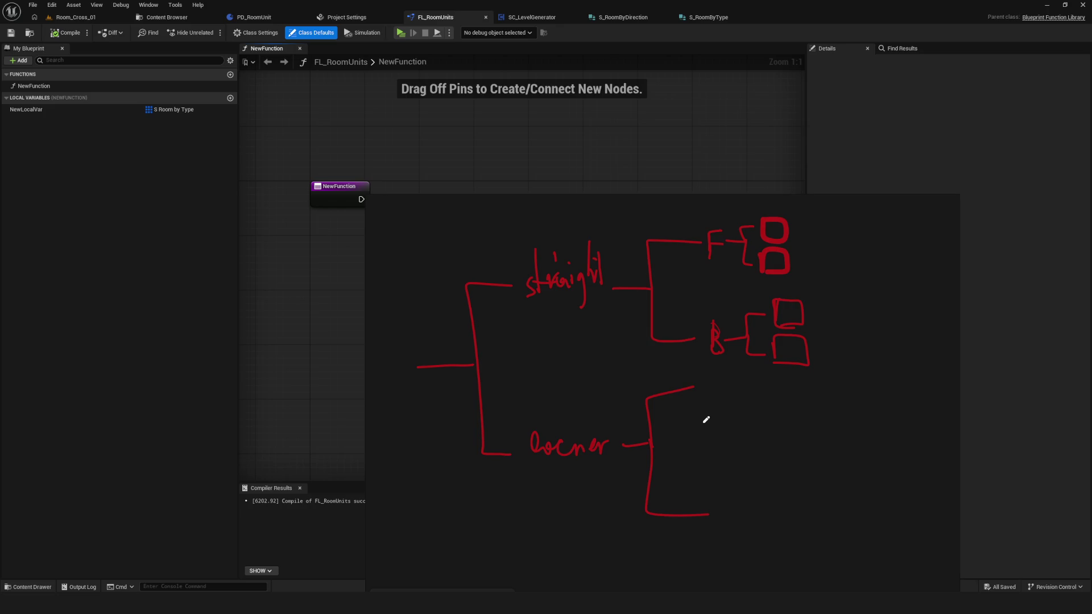
scroll(733, 409, "down", 5)
scroll(684, 373, "up", 6)
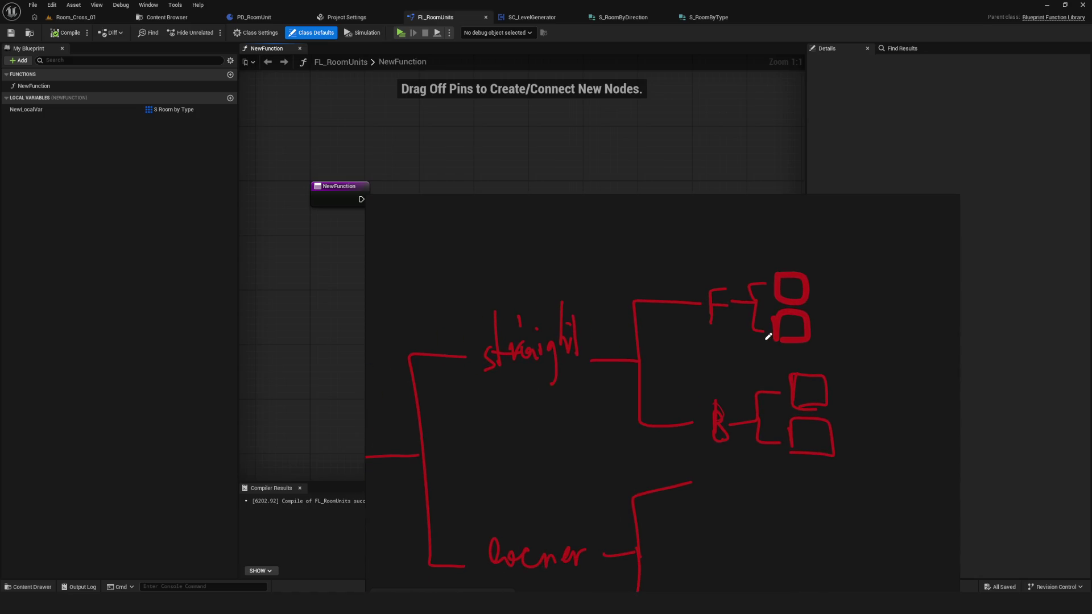
scroll(750, 330, "right", 2)
left_click_drag(775, 265, 725, 342)
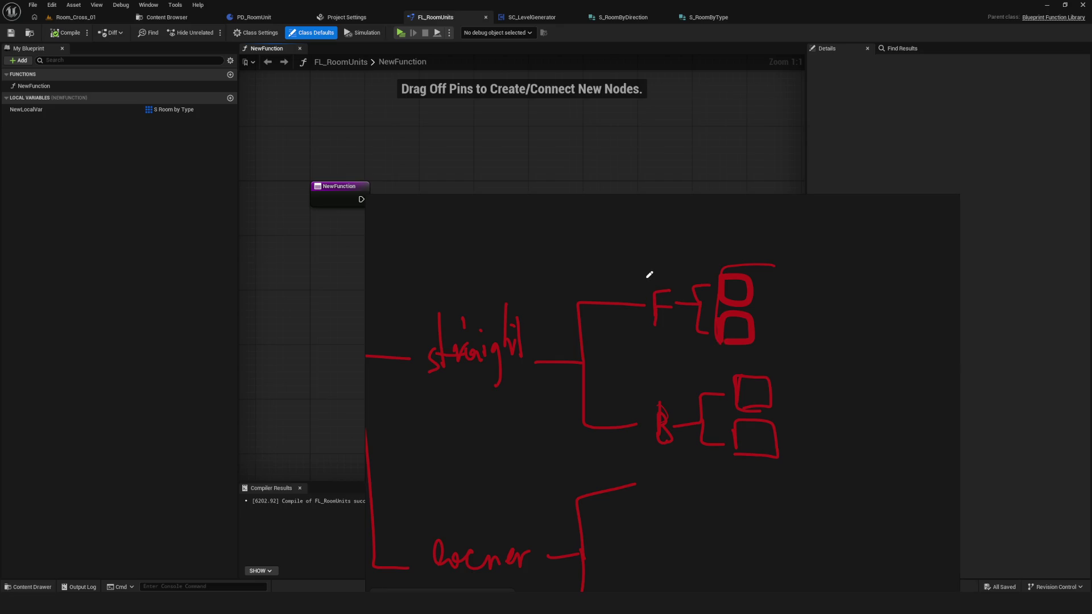
mouse_move(644, 278)
left_mouse_down()
mouse_move(674, 277)
mouse_move(685, 449)
mouse_move(631, 427)
mouse_move(635, 260)
left_mouse_up()
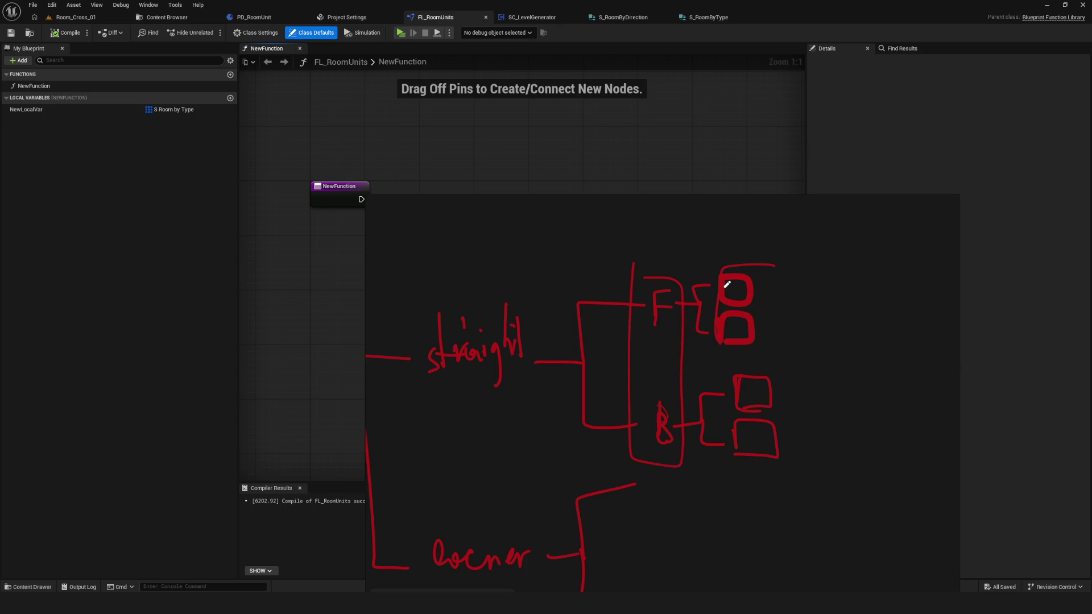
key("ctrl+z")
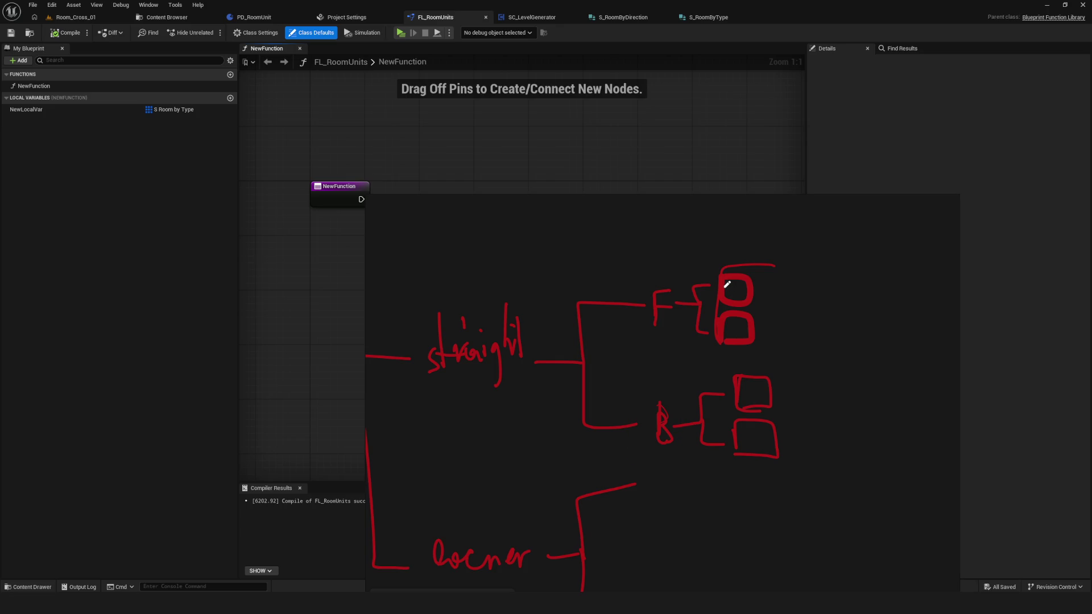
Step: Add small labels above and to the right of the top pair of squares
scroll(711, 284, "right", 2)
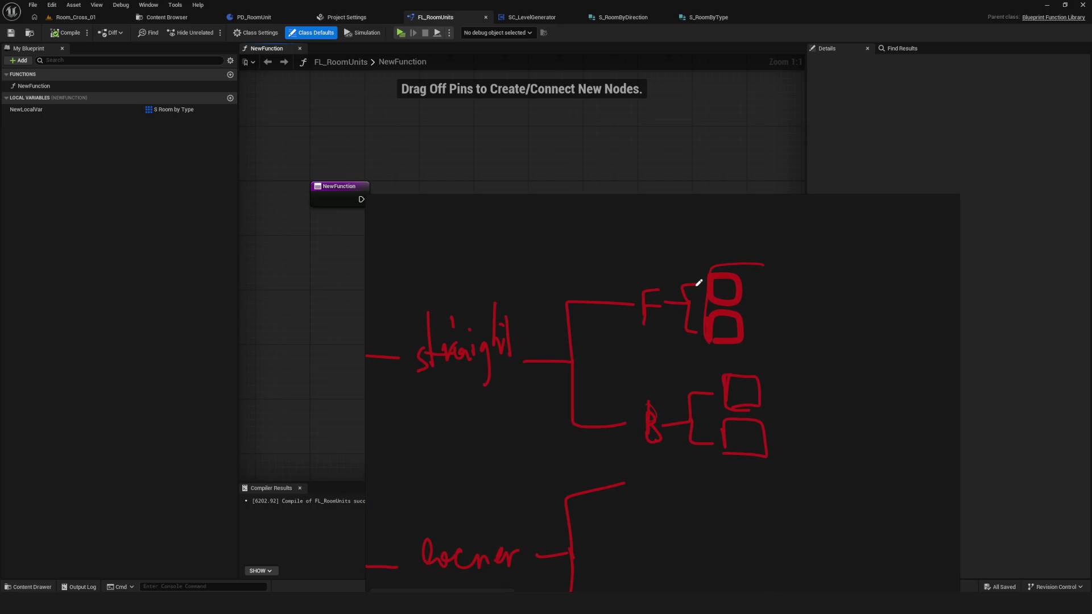
mouse_move(716, 246)
left_mouse_down()
mouse_move(735, 244)
mouse_move(743, 255)
left_mouse_up()
mouse_move(752, 301)
left_mouse_down()
mouse_move(762, 292)
mouse_move(774, 304)
left_mouse_up()
scroll(785, 302, "down", 1)
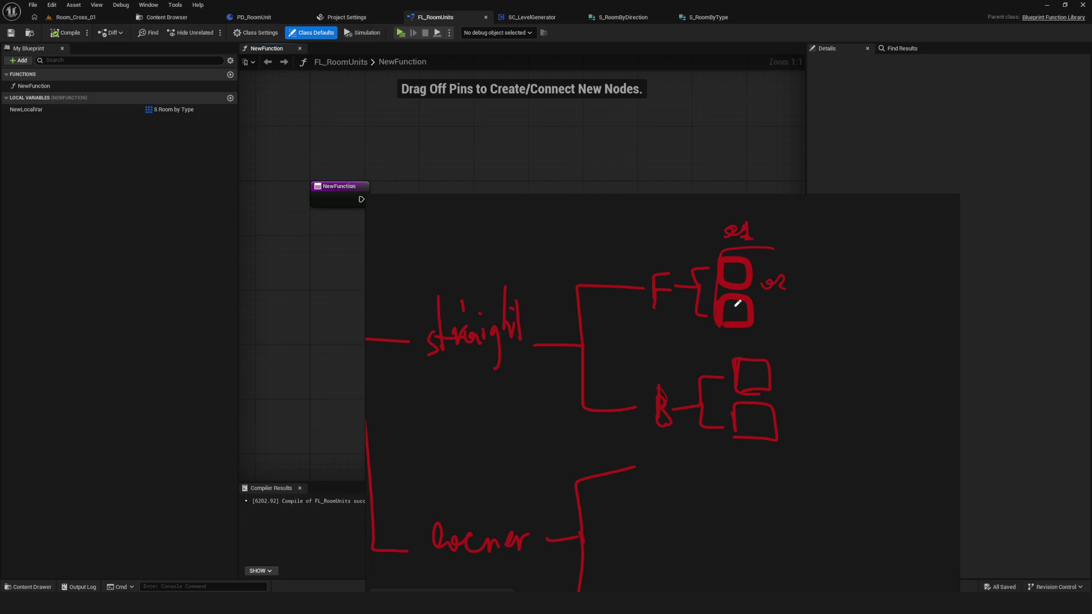
scroll(751, 299, "down", 1)
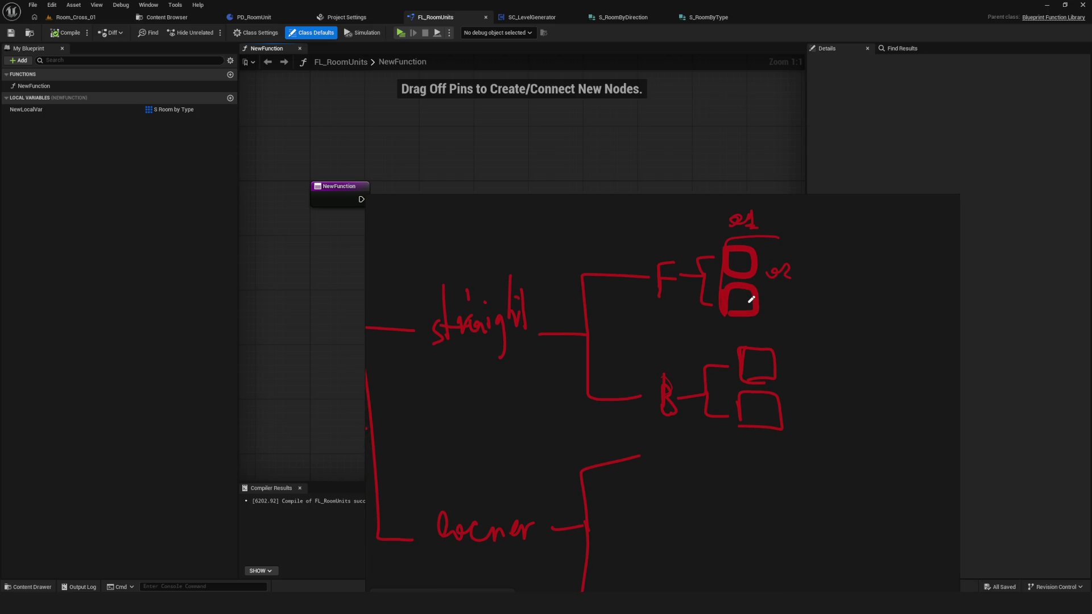
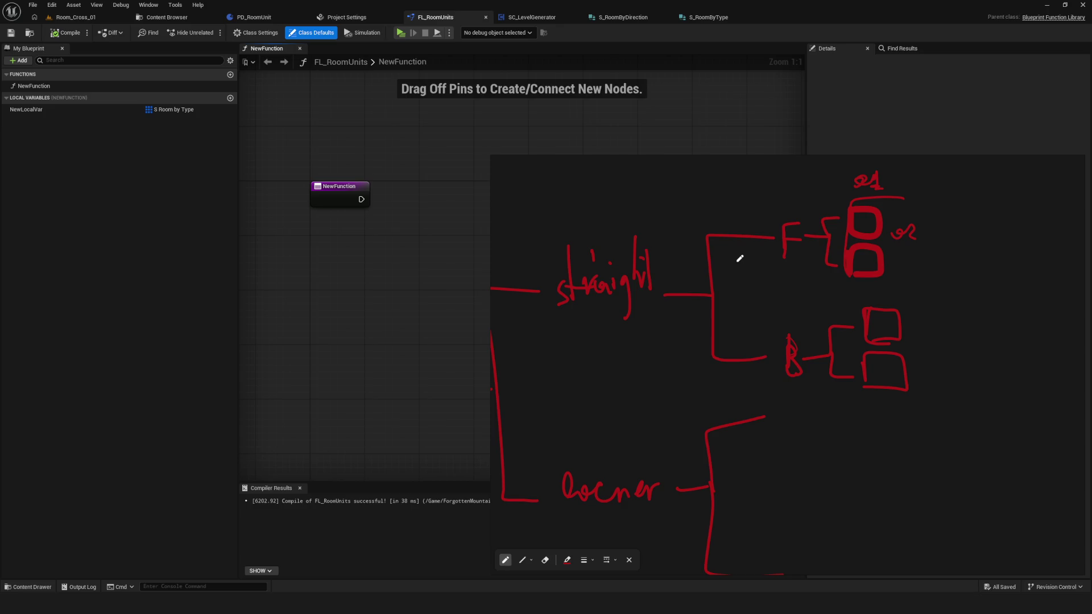
Step: Move the sketch overlay aside and inspect the NewFunction entry node in the FL_RoomUnits graph
left_click_drag(490, 209, 667, 209)
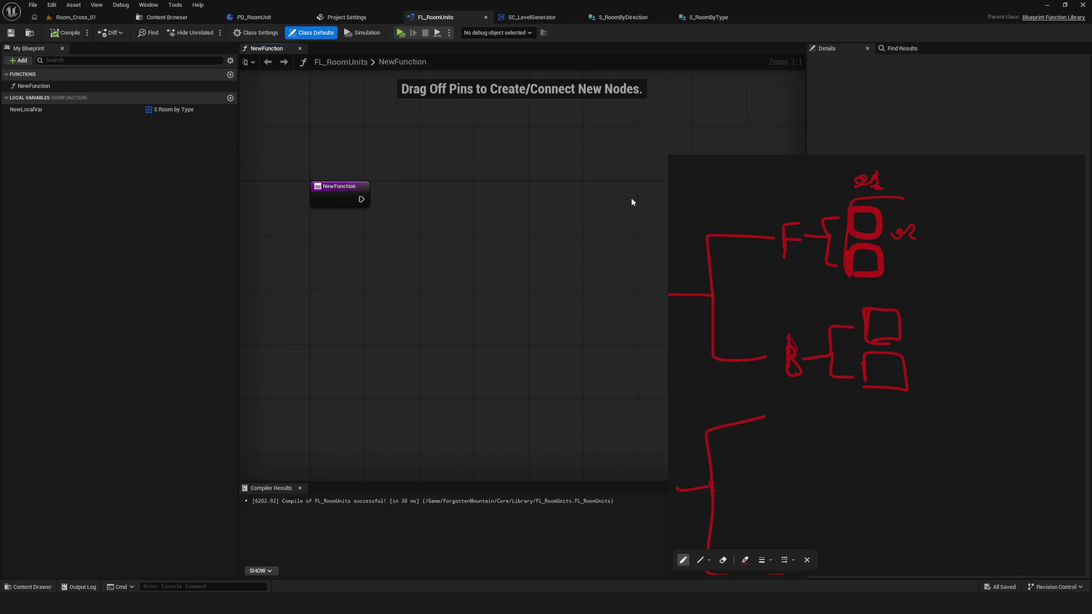
scroll(749, 248, "down", 5)
scroll(763, 283, "up", 4)
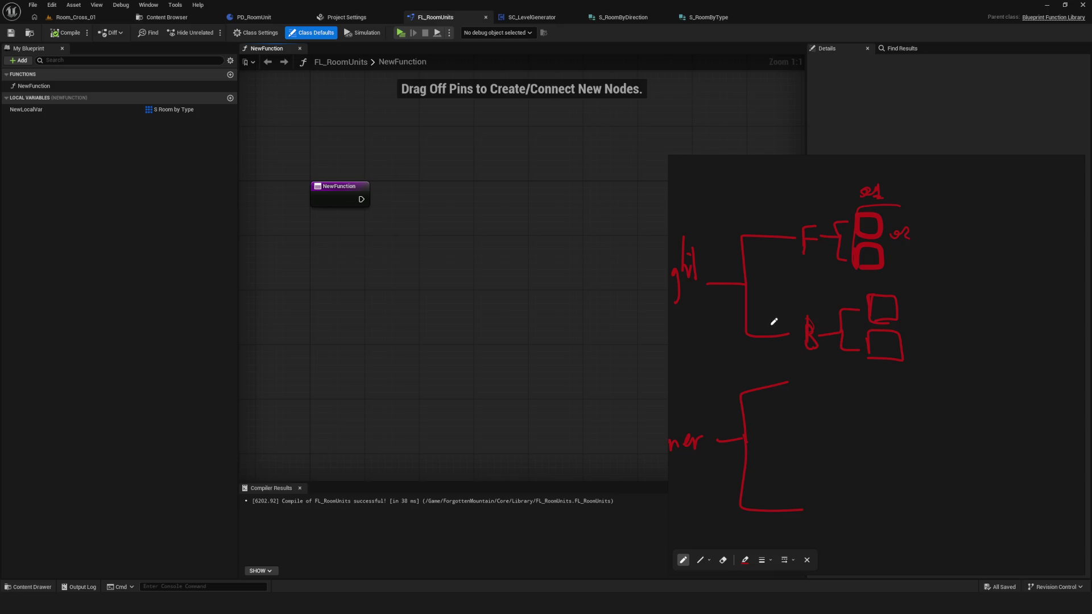
scroll(757, 325, "down", 2)
scroll(791, 295, "down", 3)
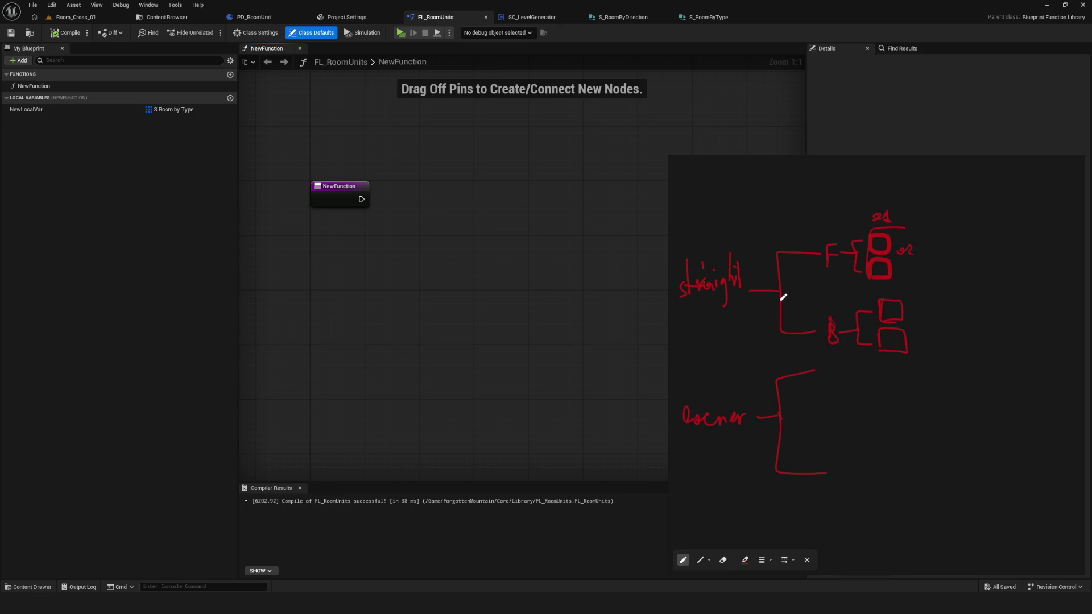
scroll(779, 304, "up", 3)
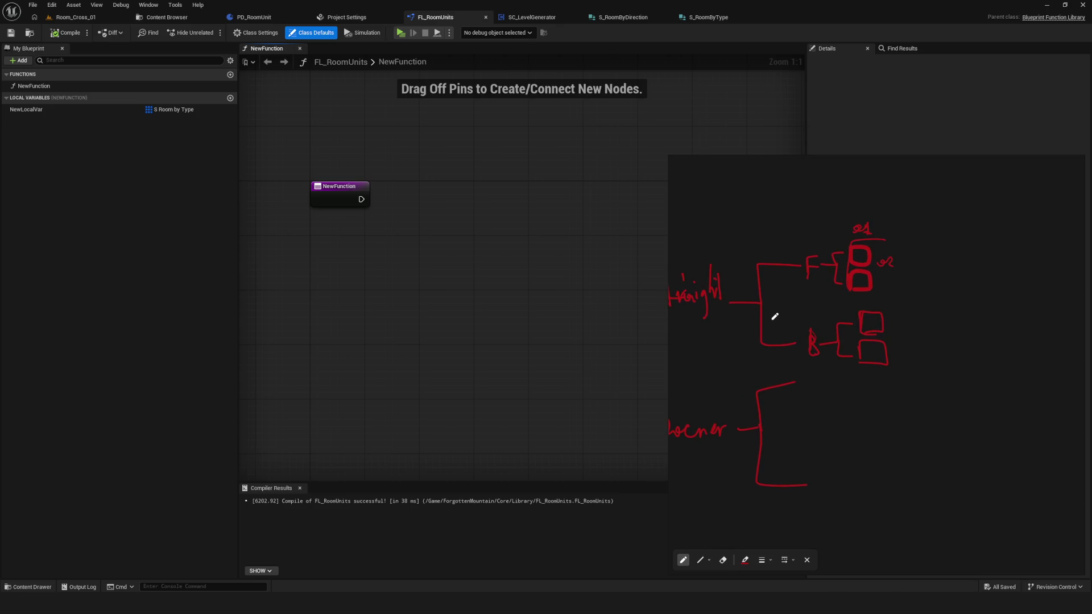
left_click_drag(774, 316, 814, 319)
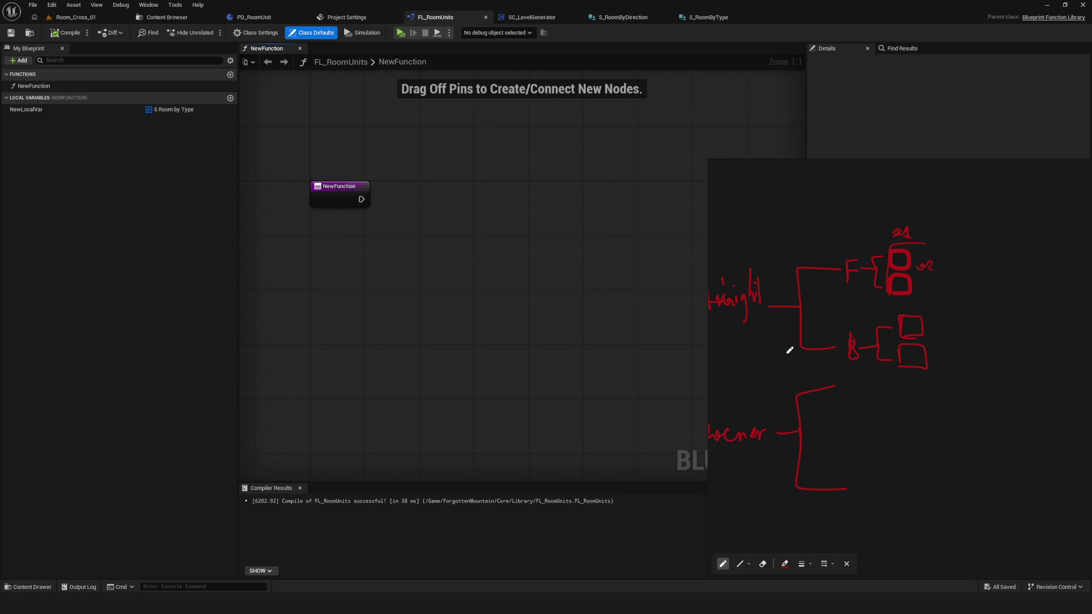
left_click_drag(828, 245, 875, 247)
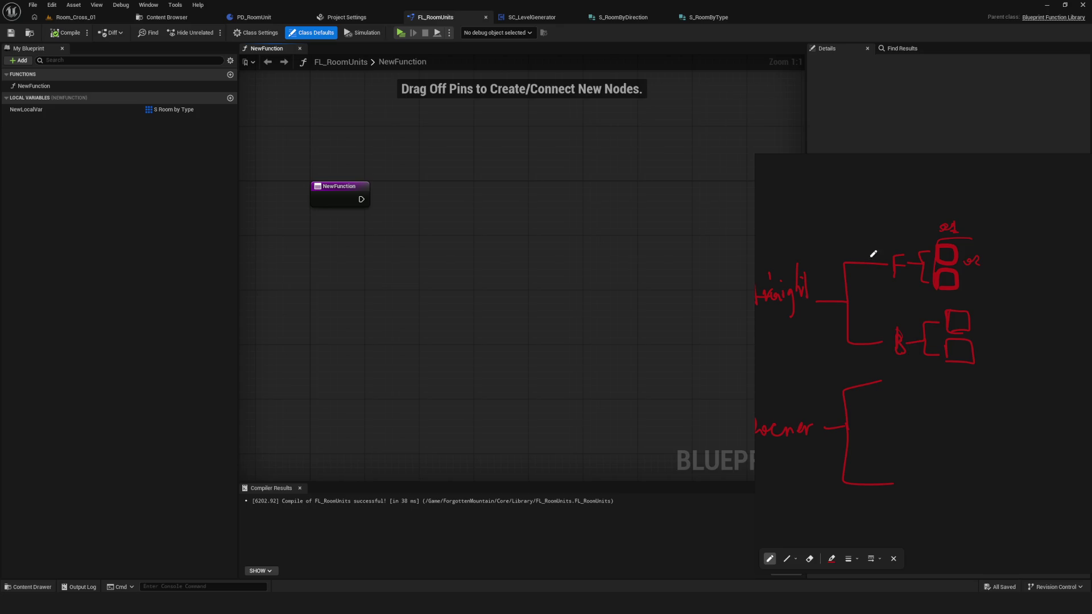
mouse_move(460, 221)
left_mouse_down()
mouse_move(619, 220)
mouse_move(517, 231)
left_mouse_up()
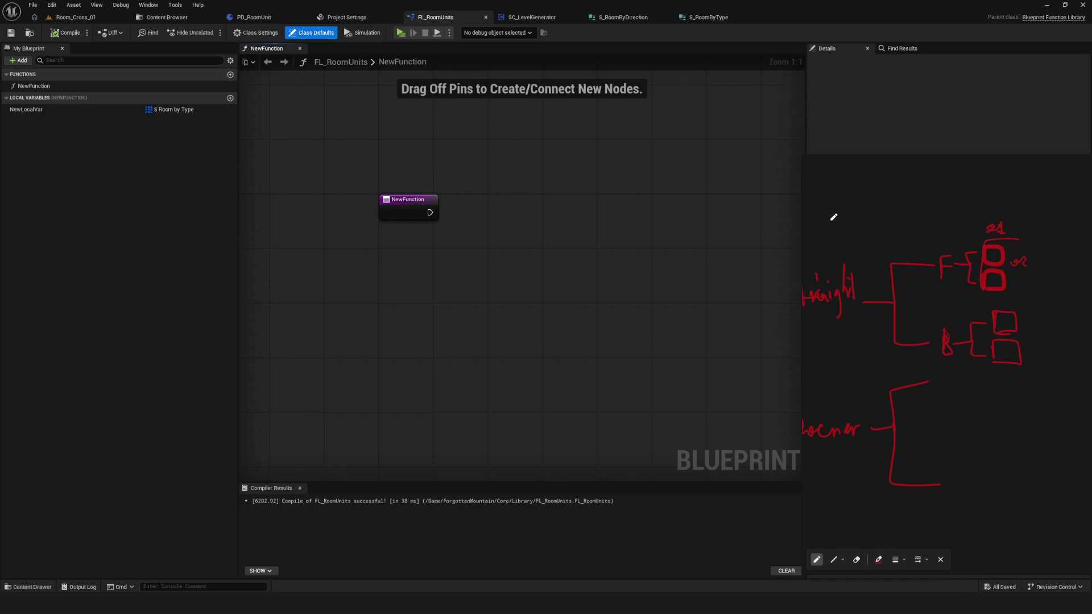
scroll(404, 203, "up", 2)
left_click_drag(486, 218, 497, 233)
left_click_drag(454, 159, 455, 305)
mouse_move(560, 296)
left_mouse_down()
mouse_move(538, 256)
mouse_move(501, 251)
left_mouse_up()
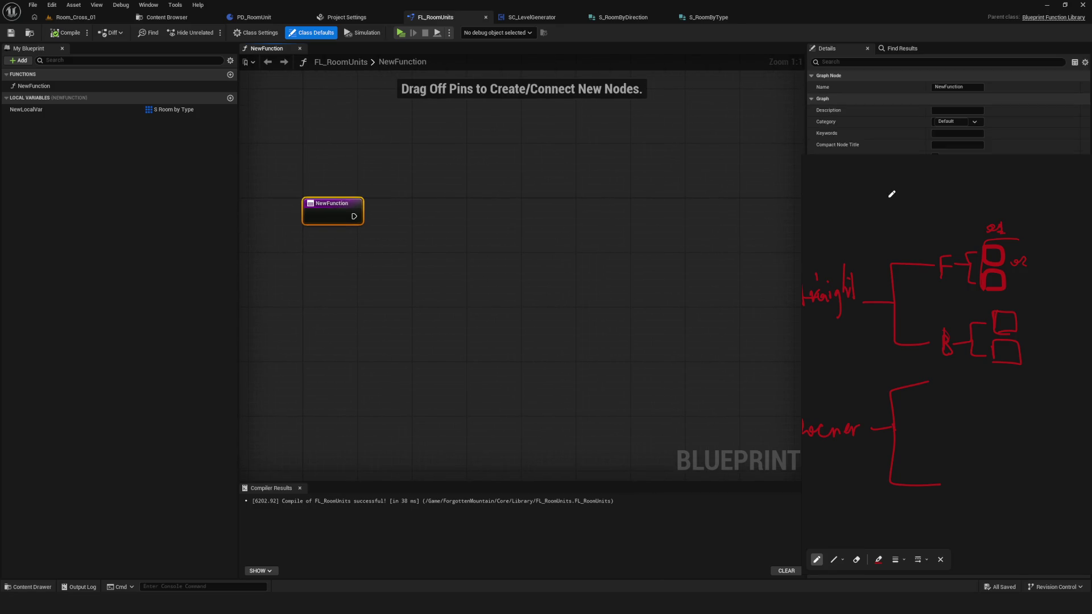
mouse_move(855, 159)
left_mouse_down()
mouse_move(855, 377)
mouse_move(852, 266)
left_mouse_up()
scroll(871, 364, "down", 5)
scroll(870, 364, "up", 5)
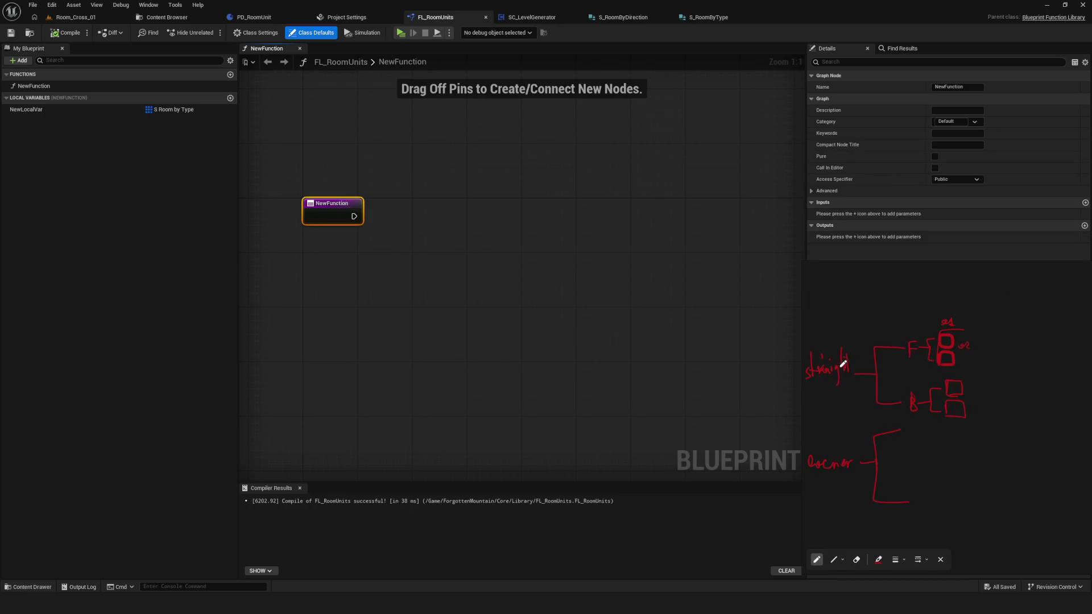
mouse_move(349, 195)
left_mouse_down()
mouse_move(481, 195)
mouse_move(451, 200)
left_mouse_up()
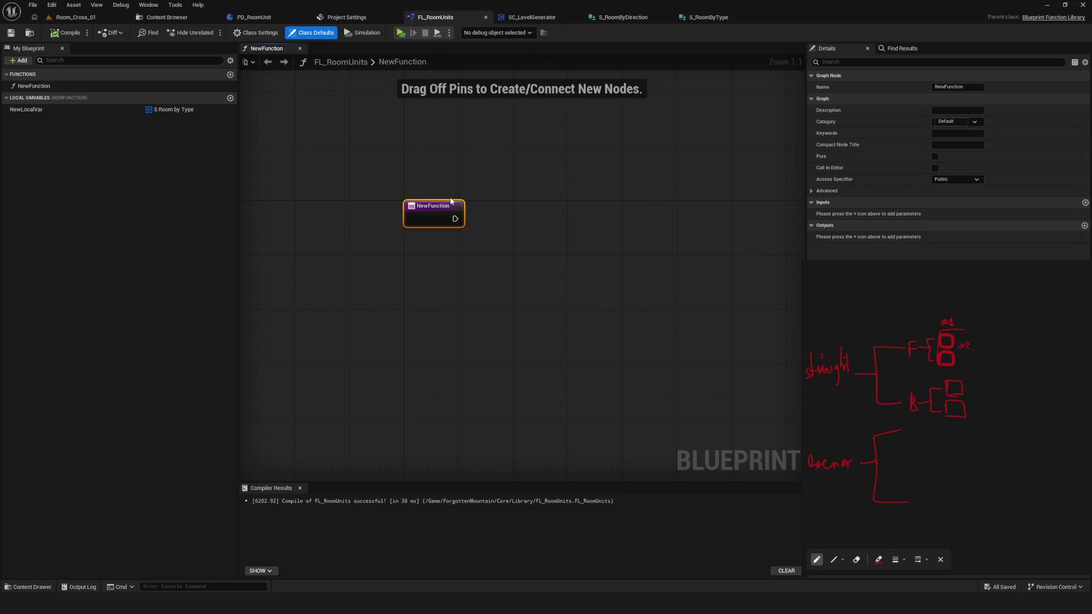
mouse_move(518, 188)
left_mouse_down()
mouse_move(511, 224)
mouse_move(442, 219)
left_mouse_up()
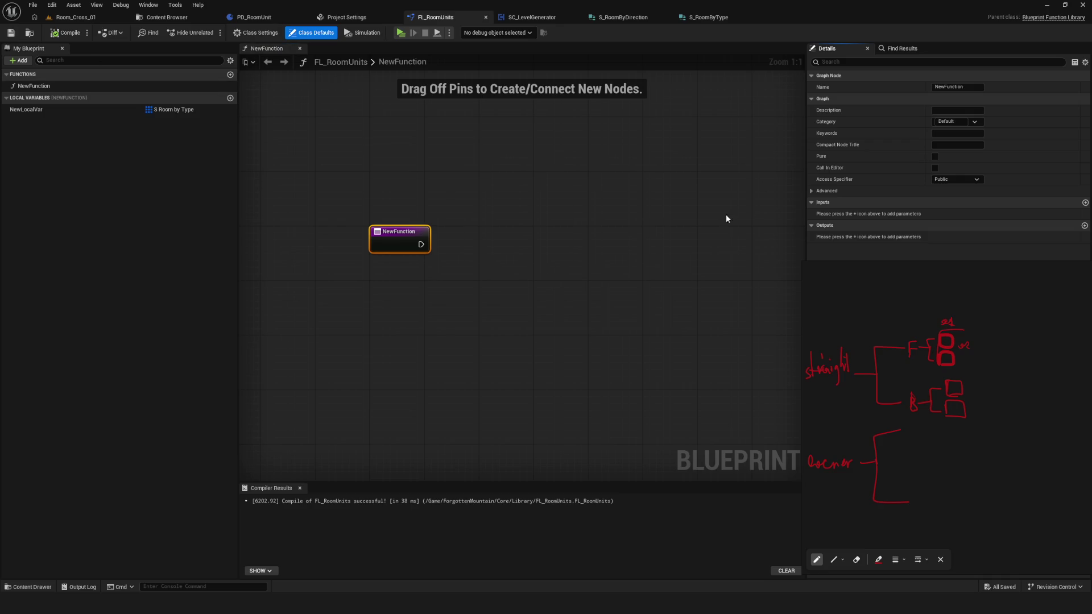
left_click_drag(571, 200, 603, 191)
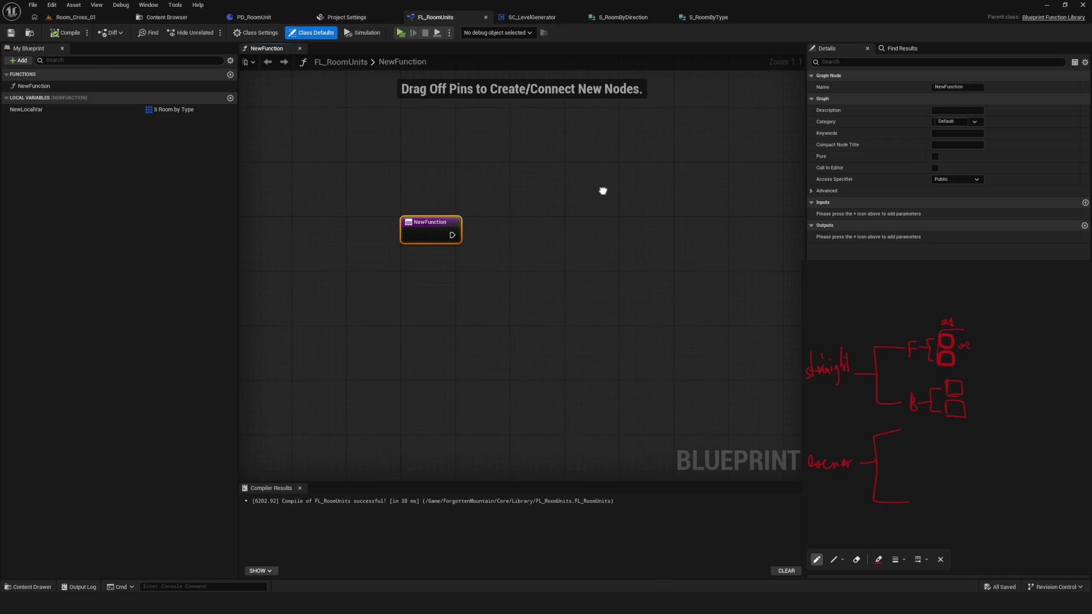
Step: Add a fly branch to the room-type sketch
mouse_move(883, 312)
left_mouse_down()
mouse_move(988, 366)
mouse_move(1048, 361)
left_mouse_up()
scroll(928, 360, "up", 3)
scroll(945, 349, "down", 5)
scroll(945, 349, "up", 3)
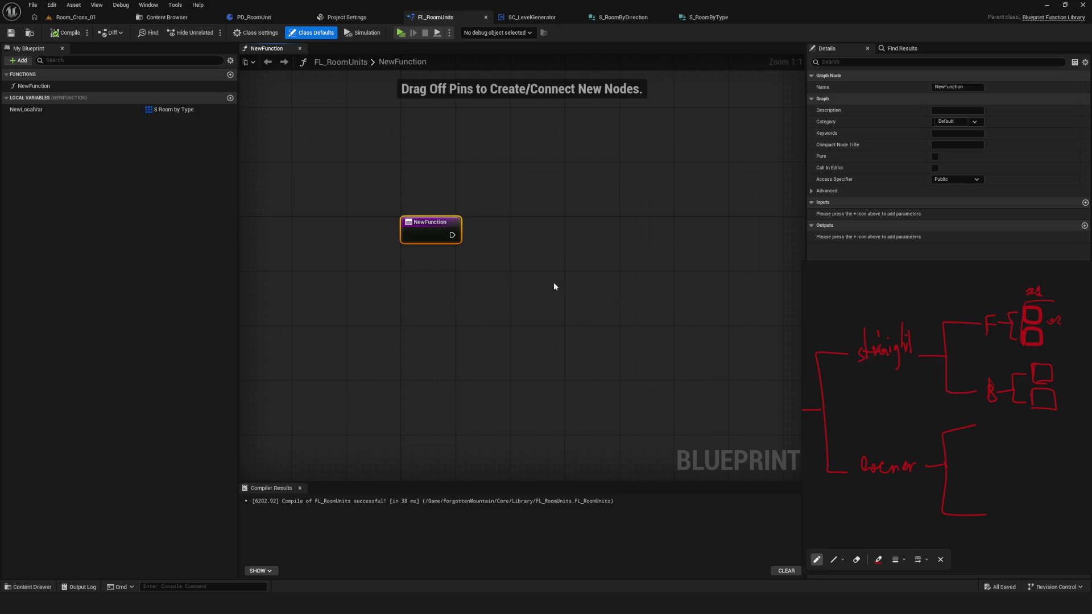
left_click_drag(535, 249, 429, 256)
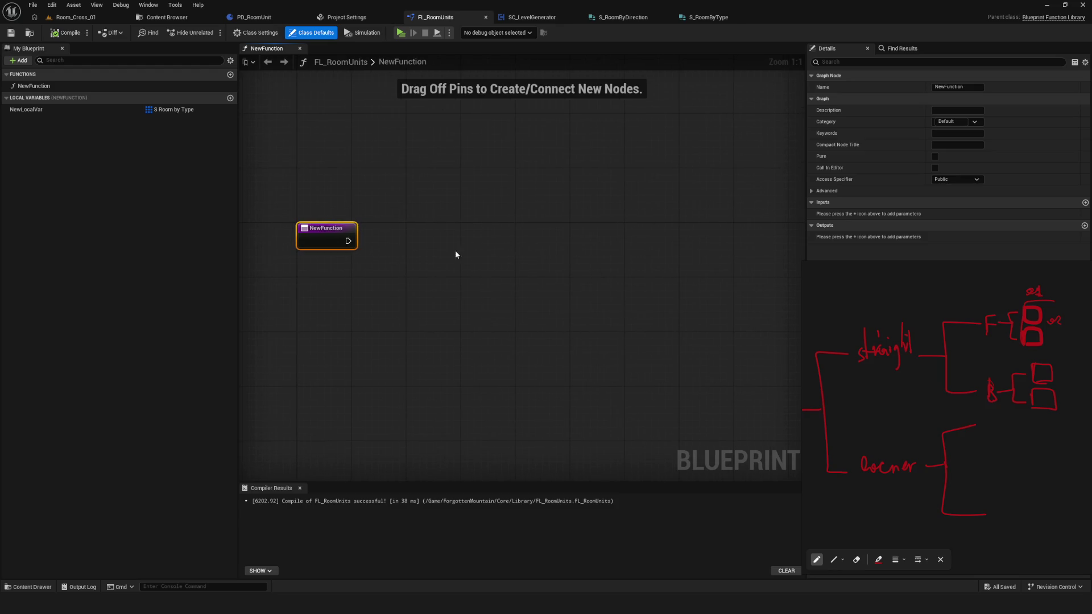
scroll(982, 389, "down", 3)
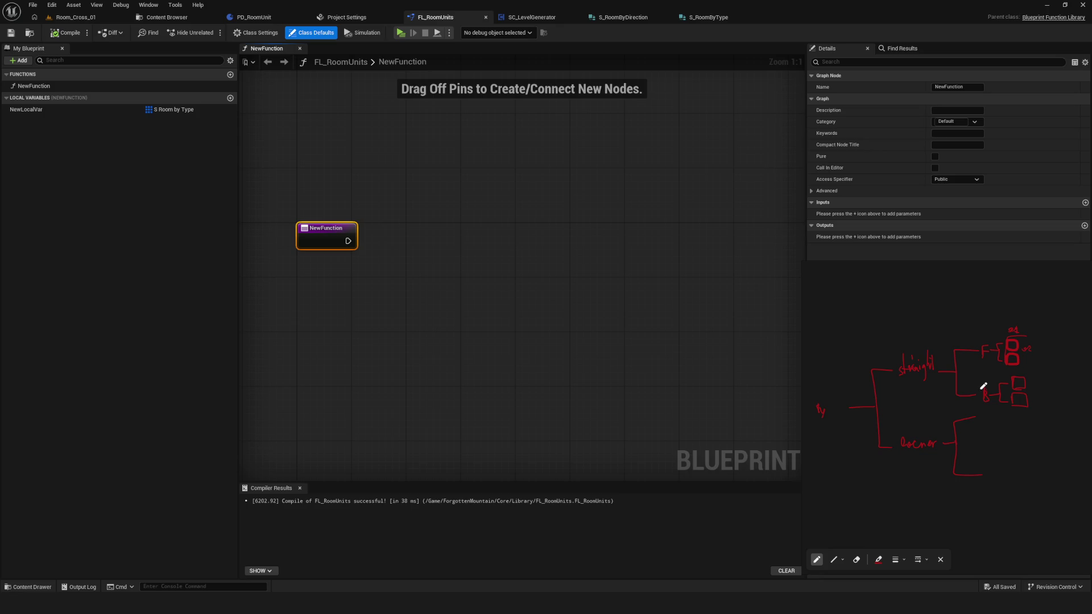
Step: Close the S_RoomByType and S_RoomByDirection structure editors
left_click(166, 18)
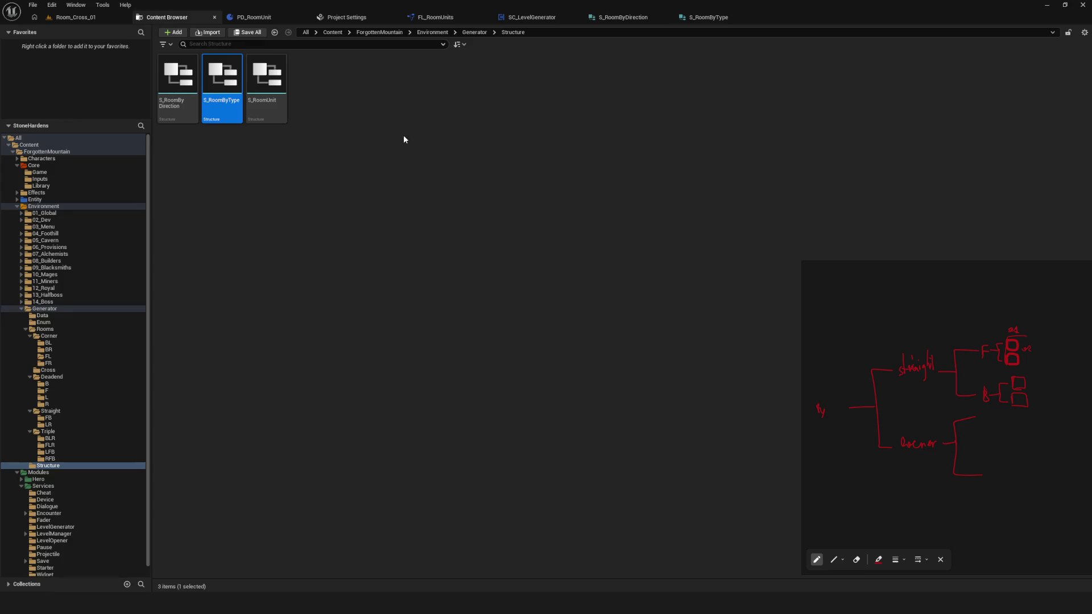
left_click(757, 17)
left_click(667, 17)
Step: Delete the NewLocalVar local variable from FL_RoomUnits, then compile and save it
left_click(410, 22)
left_click(63, 110)
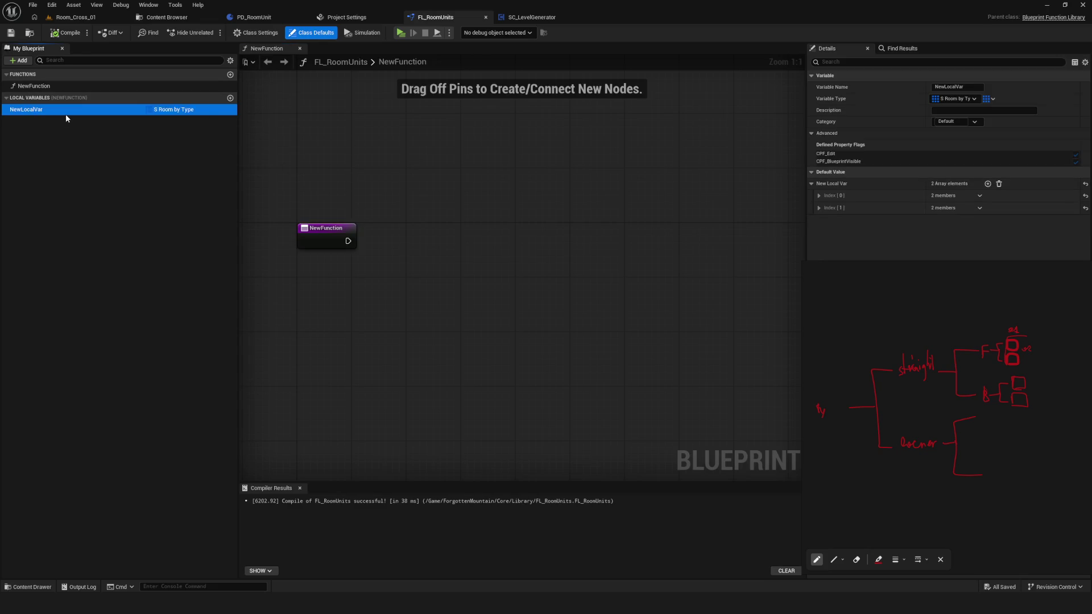
key("Delete")
left_click(74, 36)
left_click(11, 33)
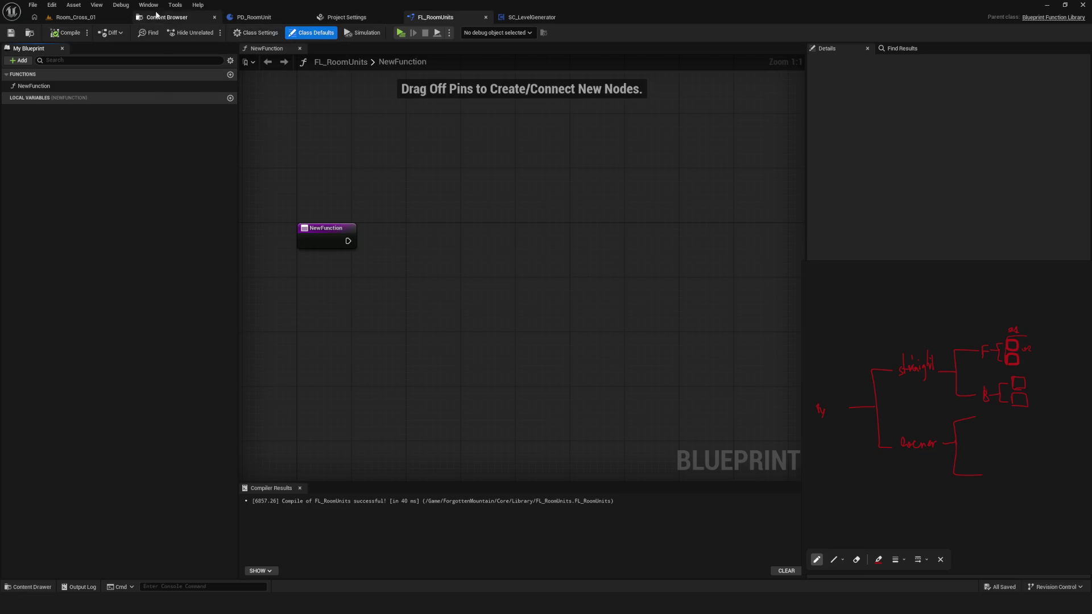
Step: Select S_RoomByType and S_RoomByDirection in the Content Browser and force delete both
left_click(157, 15)
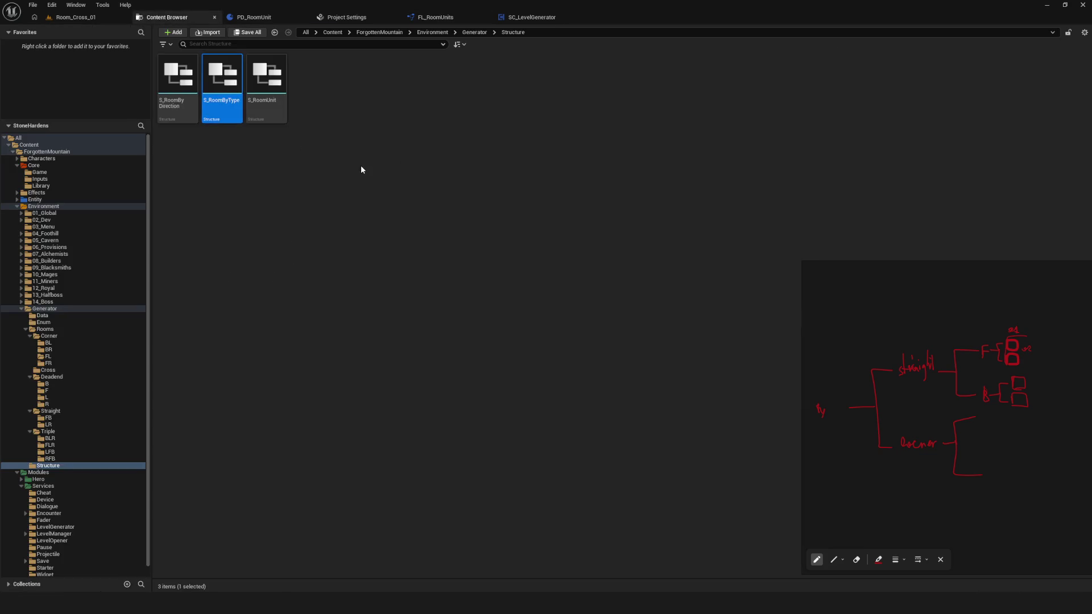
key("shift+Left")
key("Delete")
left_click(527, 442)
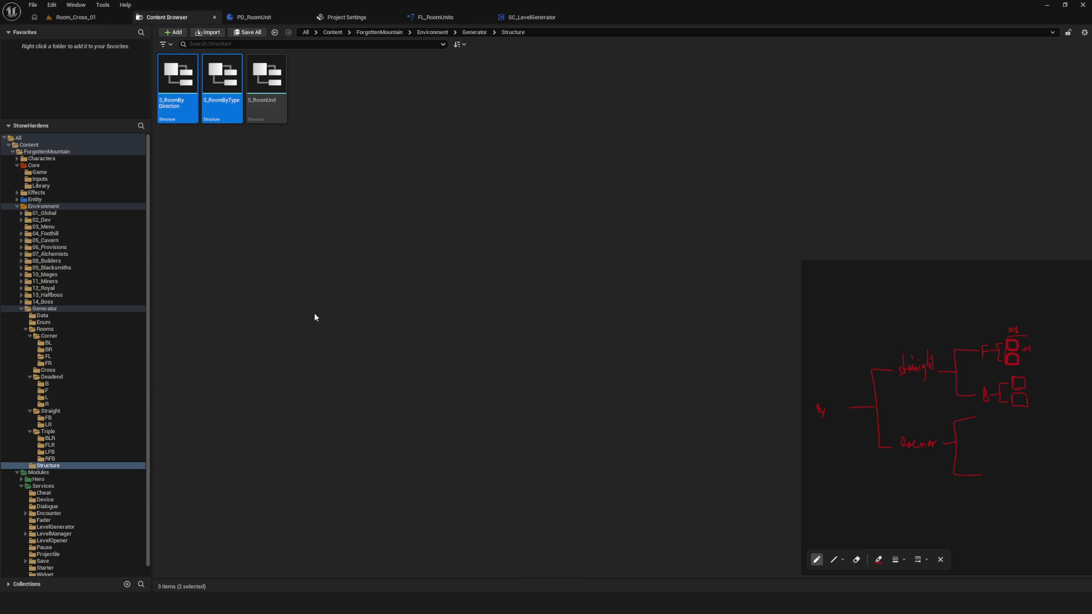
left_click(42, 315)
Step: In the Enum folder, select E_RoomDirection and bring up the create menu
left_click(43, 321)
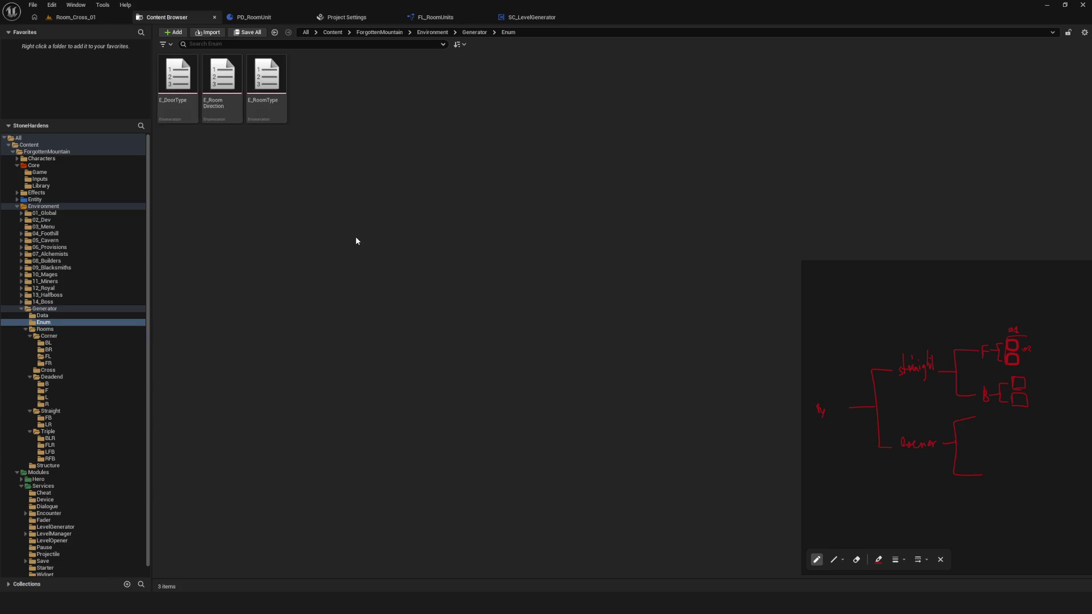
left_click(218, 80)
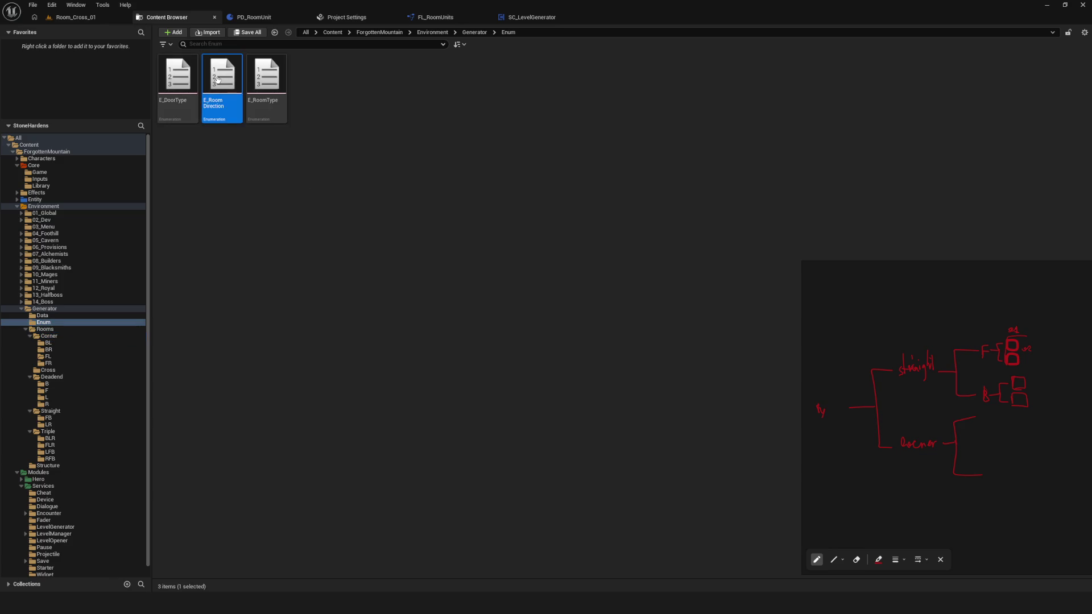
right_click(369, 108)
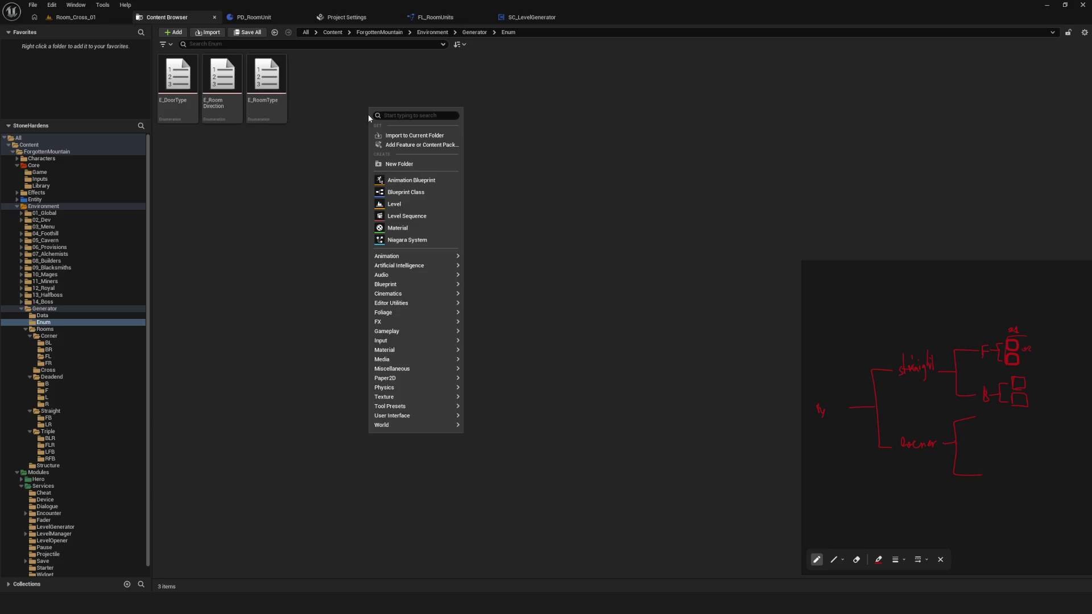
Step: Create a NewFolder inside Enum, then delete the empty folder
left_click(405, 163)
key("Escape")
key("Delete")
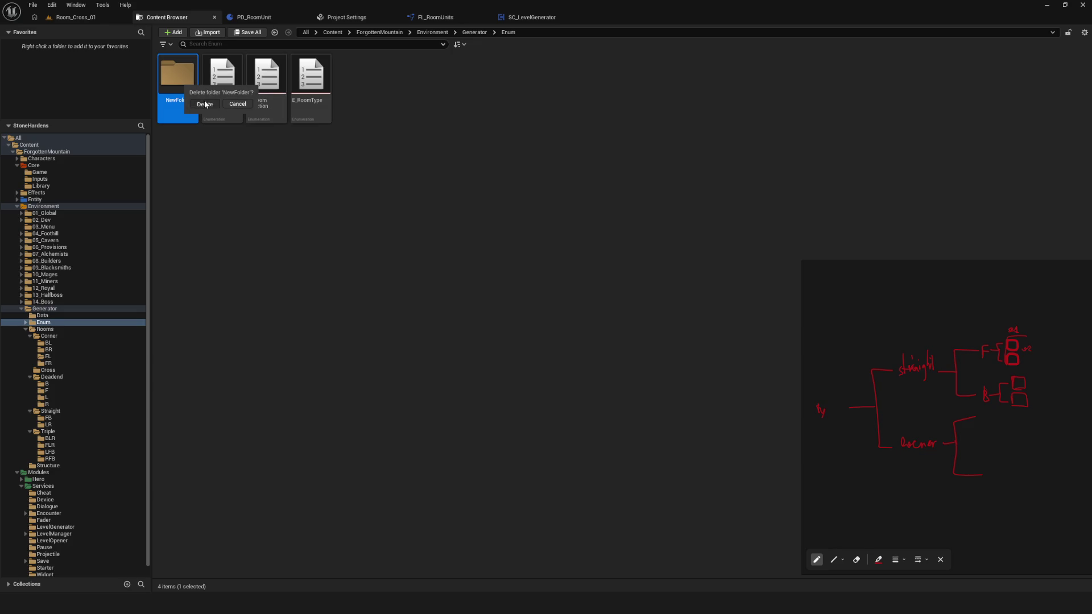
left_click(205, 103)
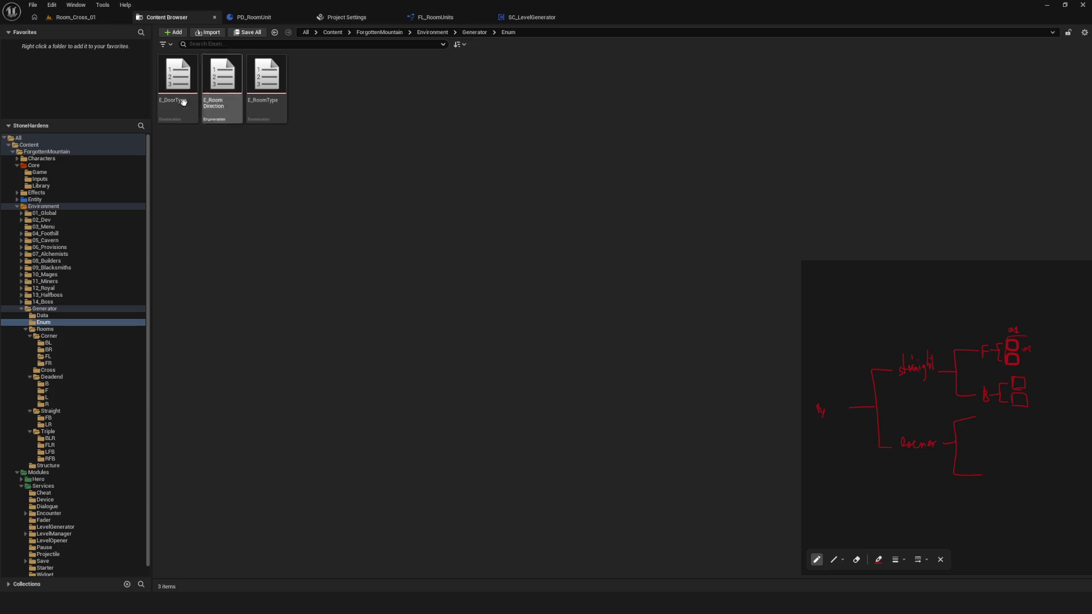
Step: Inspect the E_RoomType and E_RoomDirection enums and glance at the PD_RoomUnit blueprint
left_click(268, 106)
left_click(485, 202)
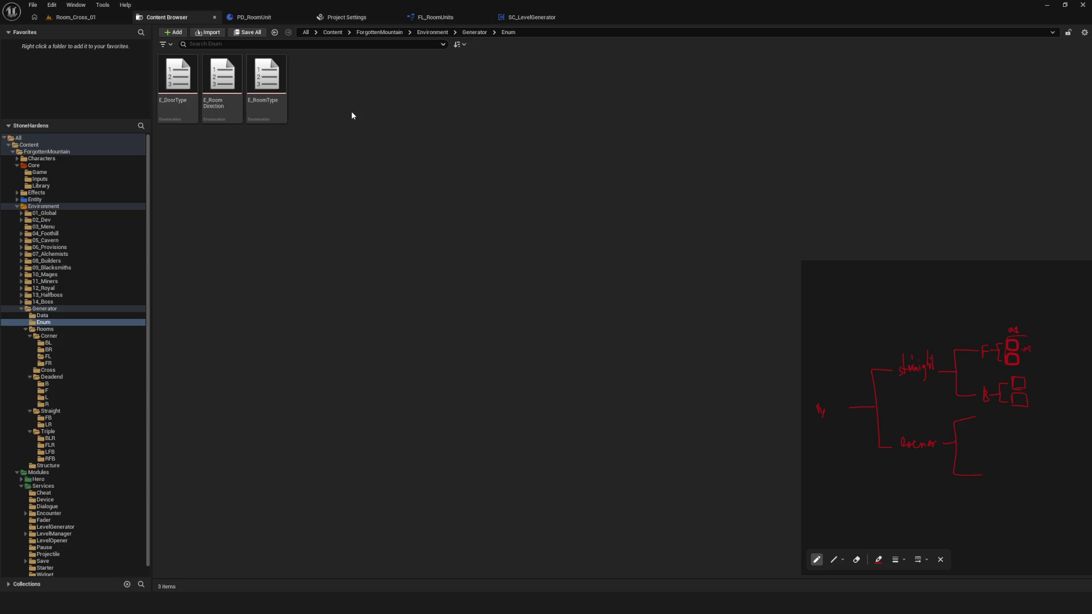
left_click(233, 94)
left_click(497, 142)
left_click(248, 18)
left_click(167, 17)
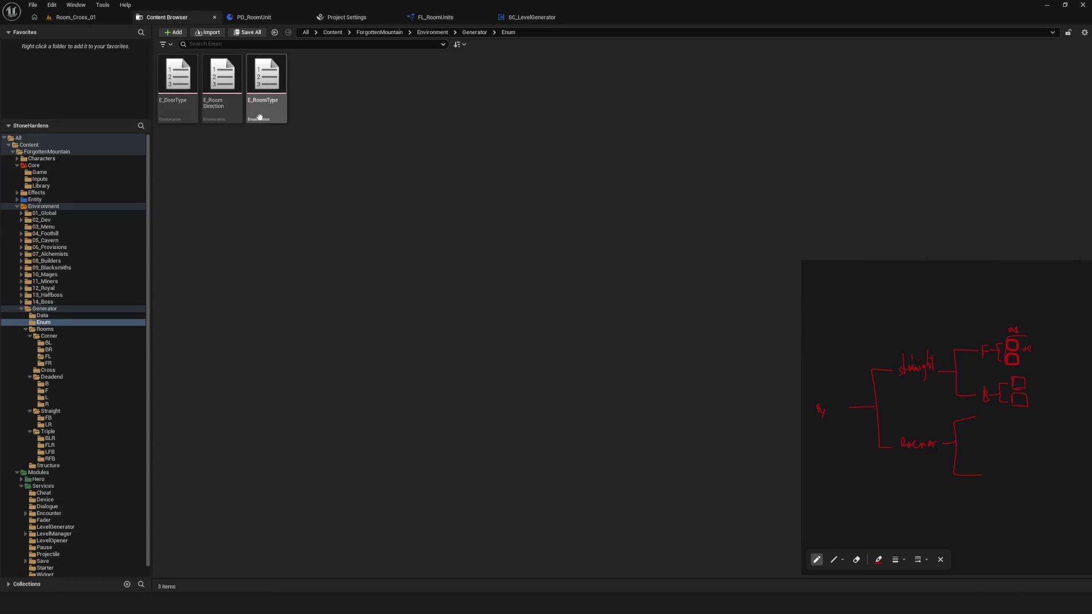
Step: Browse the Rooms folder and its room-type subfolders in the folder tree
left_click(61, 309)
left_click(61, 322)
left_click(60, 328)
left_click(57, 349)
left_click(83, 405)
left_click(56, 322)
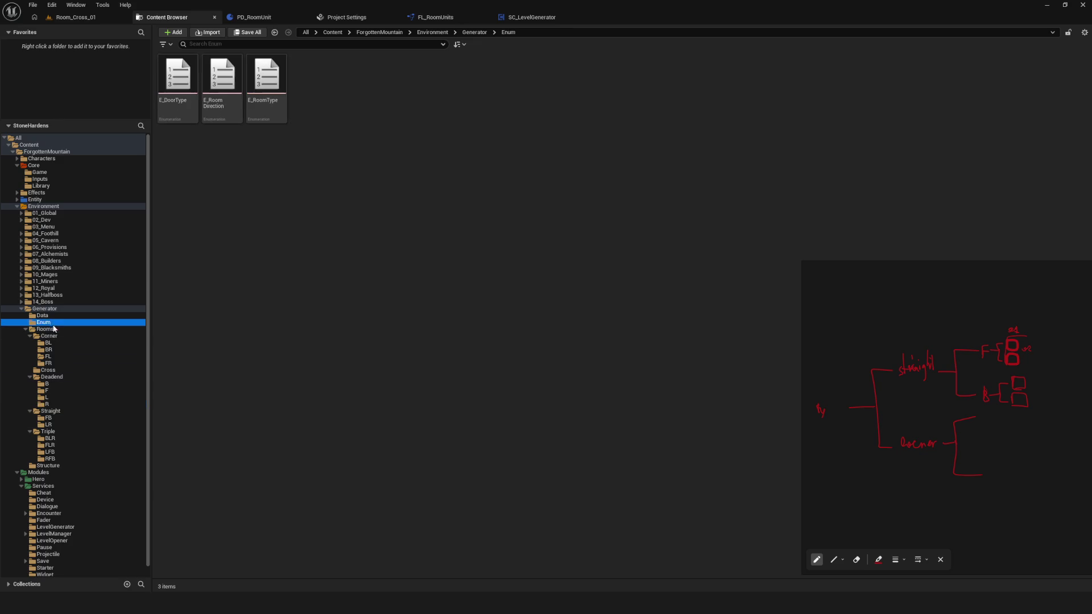
left_click(57, 328)
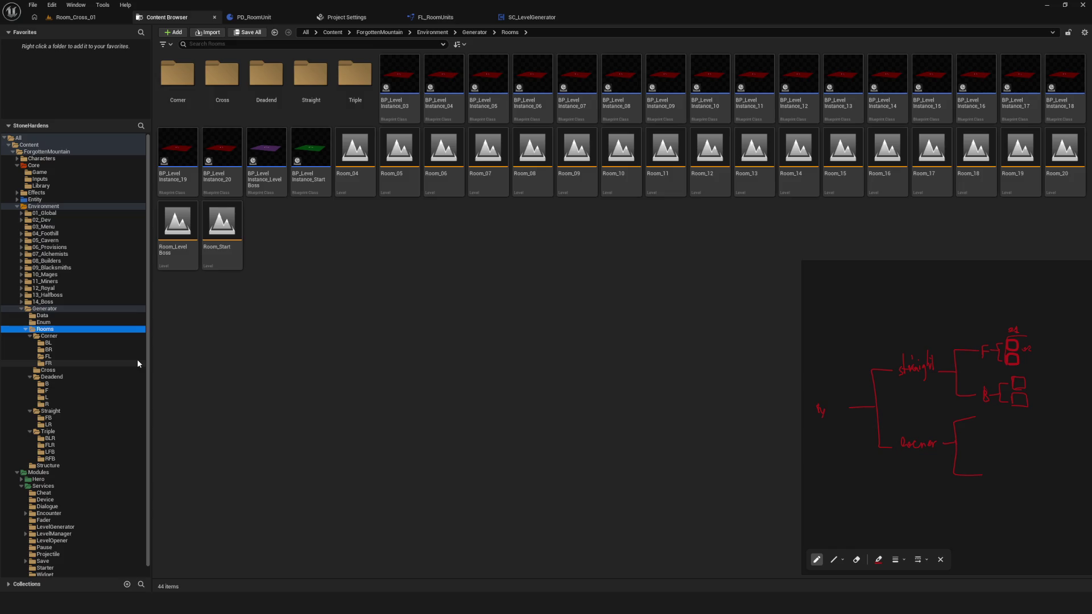
Step: Select all 39 assets from Room_Start to BP_Level_Instance_03 and force delete them
left_click(222, 228)
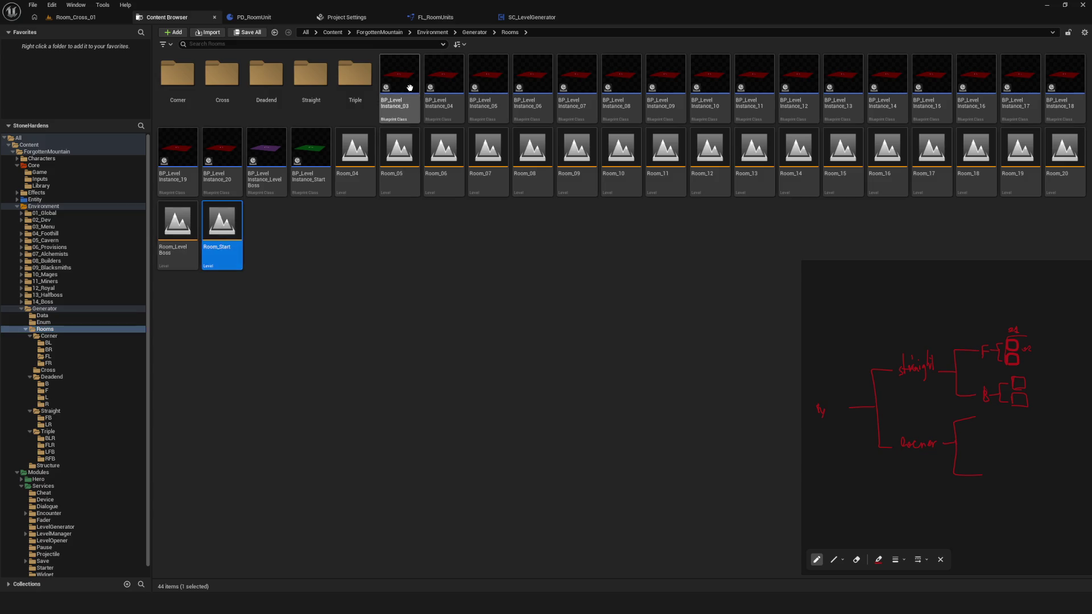
left_click(400, 85, "shift")
key("Delete")
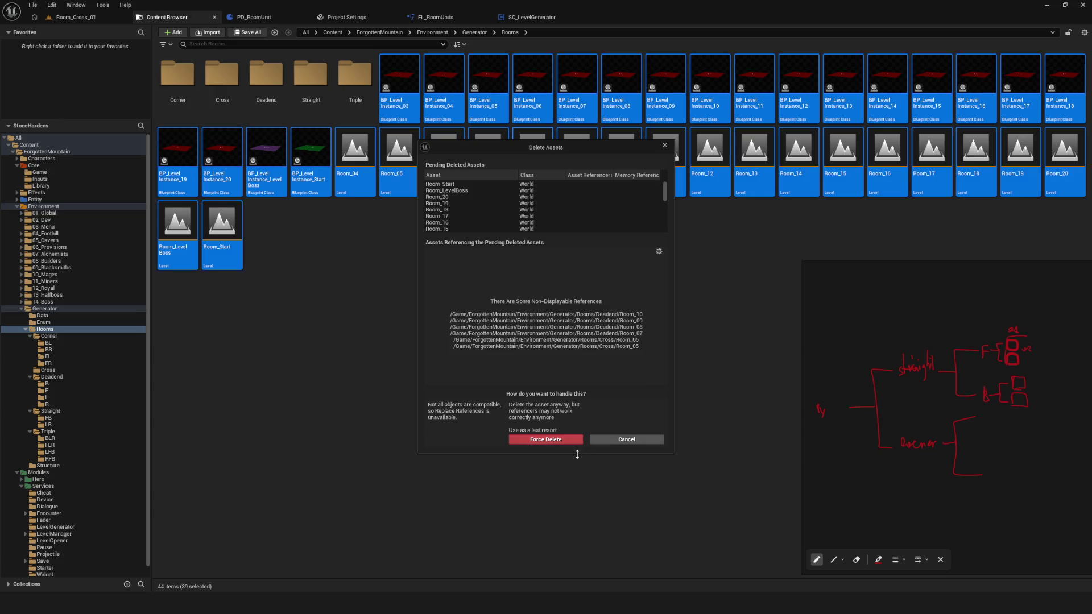
left_click(557, 440)
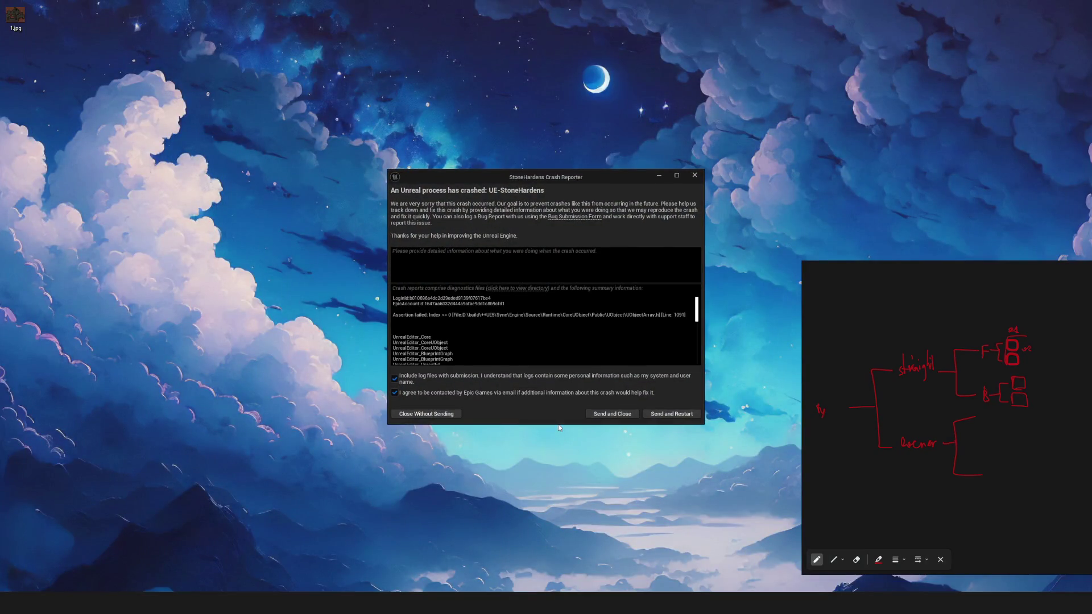
Step: Close the Crash Reporter and relaunch StoneHardens.uproject from the desktop
left_click_drag(594, 180, 568, 183)
left_click(669, 177)
left_click(1069, 481)
double_click(1068, 484)
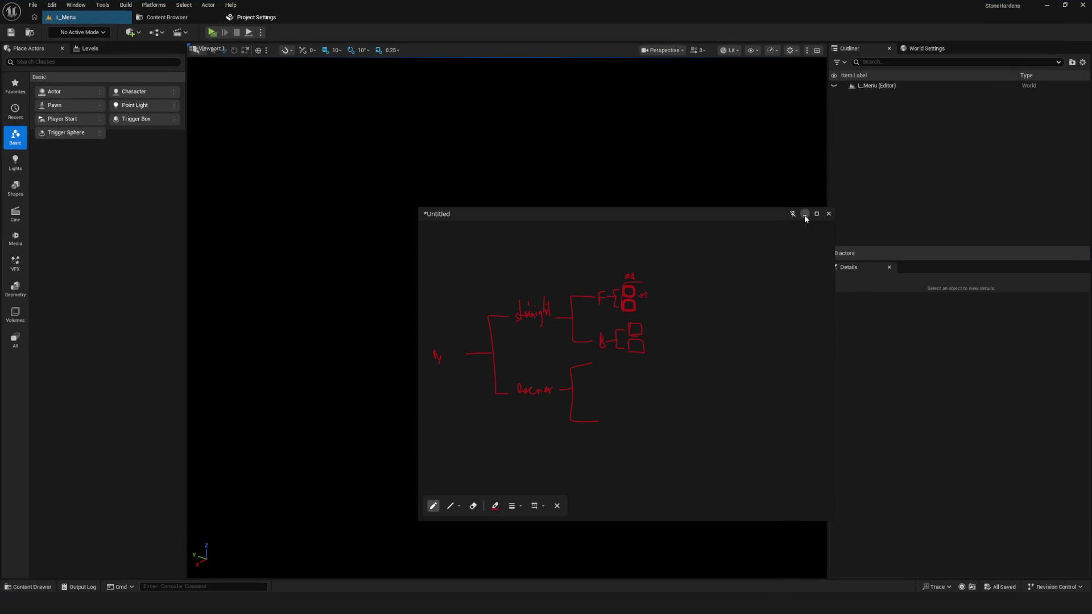
Step: Close the whiteboard, return to the Rooms folder, and select Room_LevelBoss and Room_Start
left_click(814, 214)
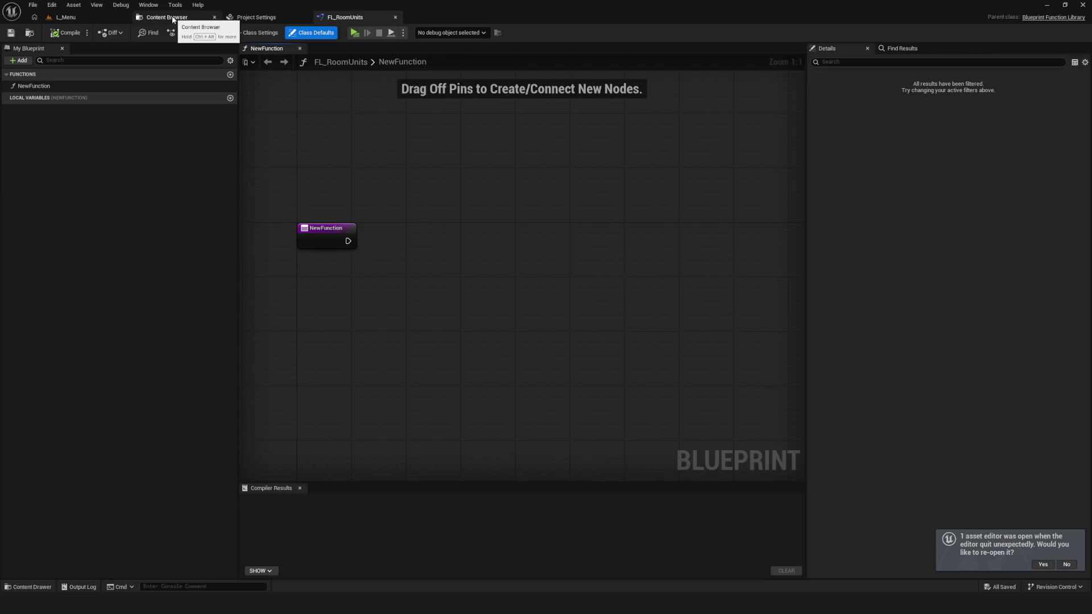
left_click(170, 17)
mouse_move(409, 103)
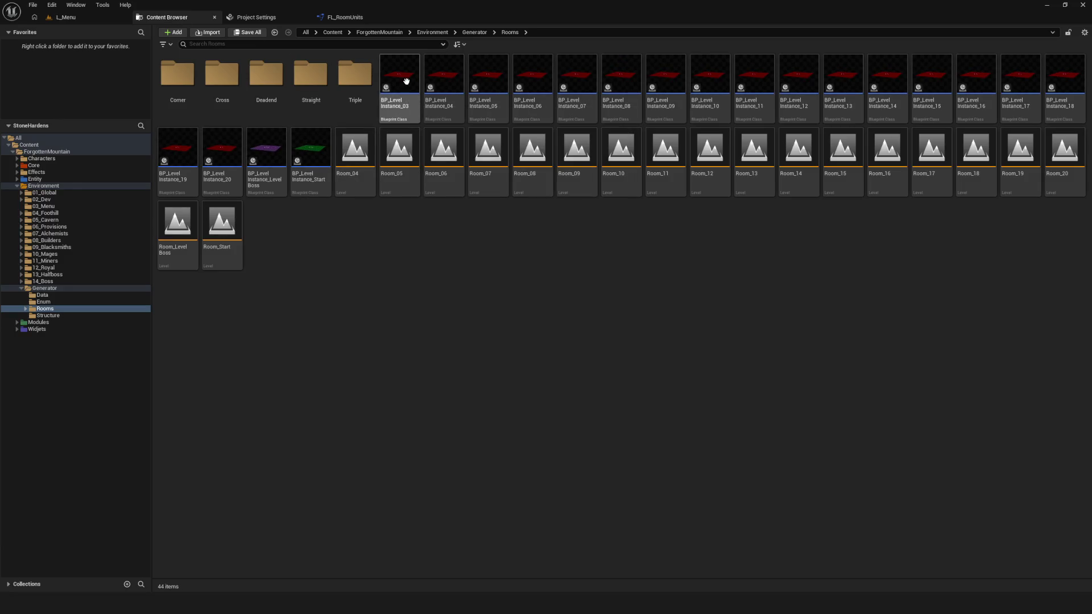
left_click(354, 171)
left_click(399, 80)
left_click(355, 171)
left_click_drag(319, 265, 171, 244)
Step: Force delete Room_LevelBoss and Room_Start, then Room_19–20, then Room_11 through Room_18
key("Delete")
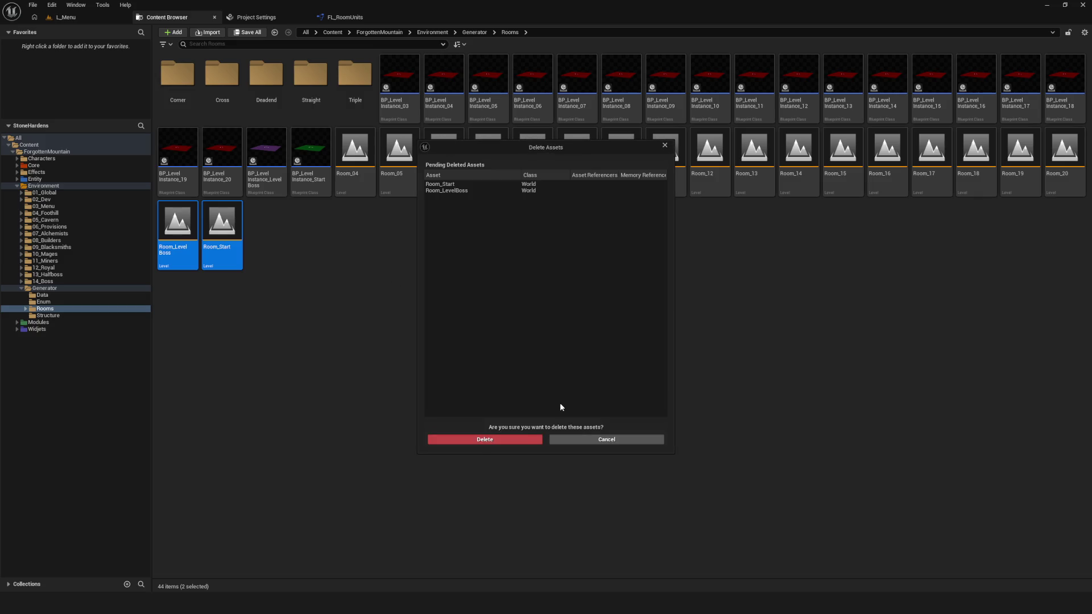
left_click(504, 441)
left_click(1066, 152)
left_click(1020, 165, "ctrl")
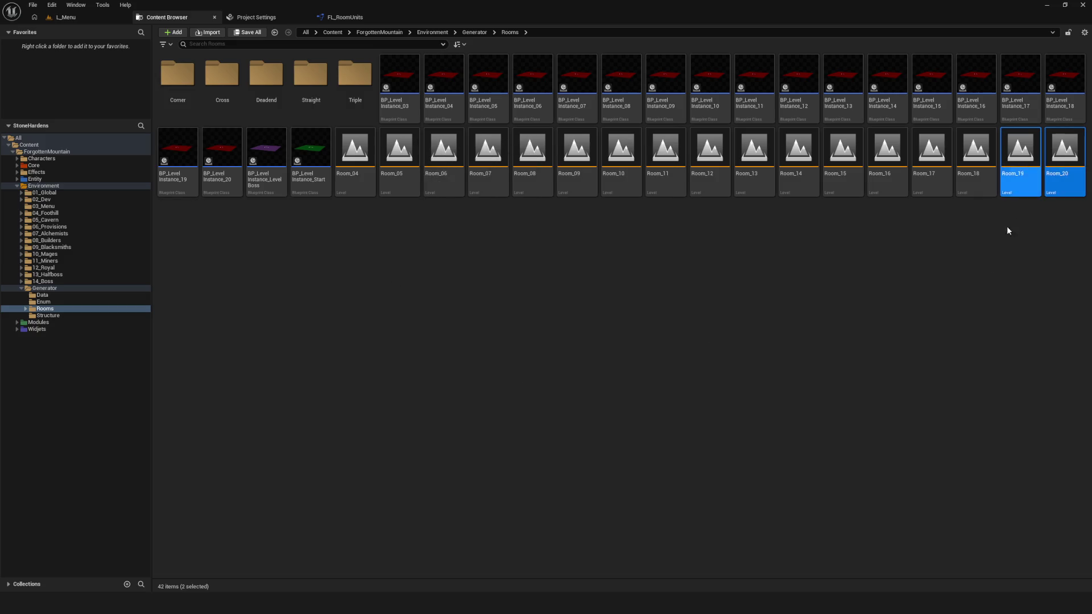
key("Delete")
left_click(509, 439)
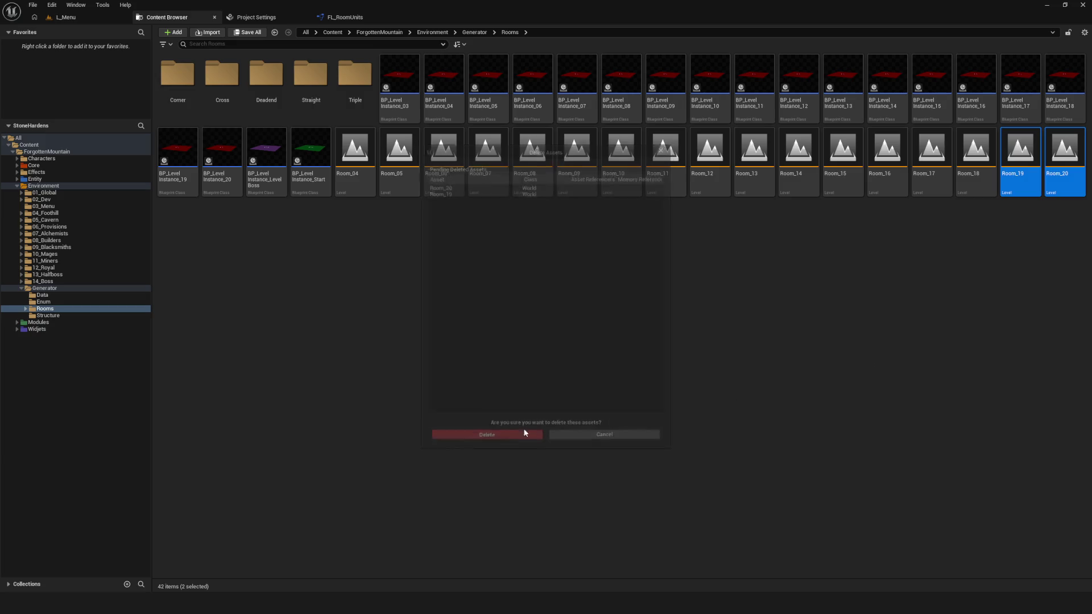
left_click(976, 153)
left_click(678, 154, "shift")
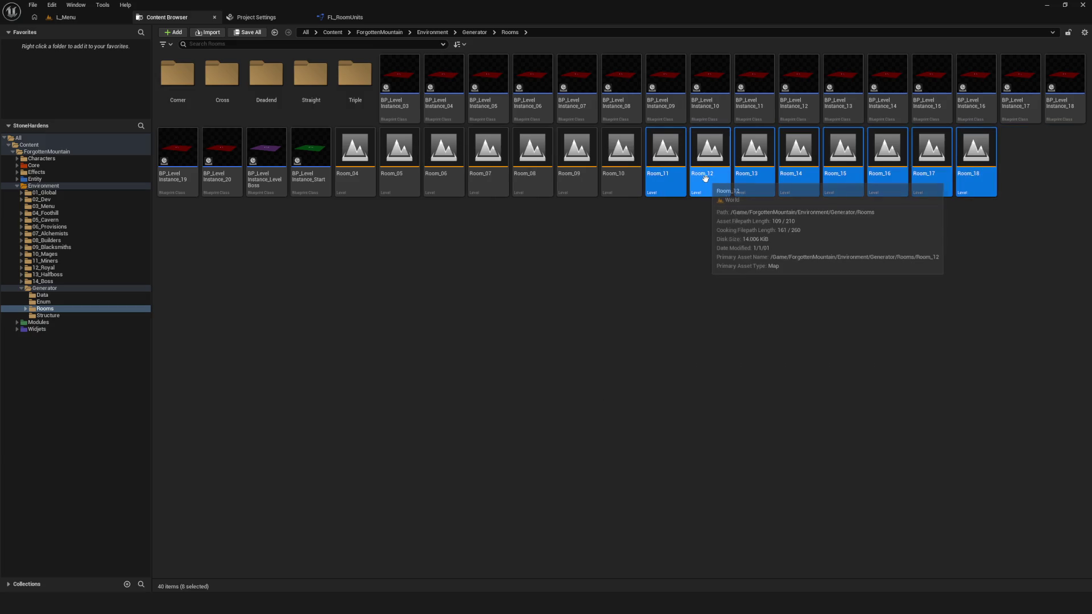
key("Delete")
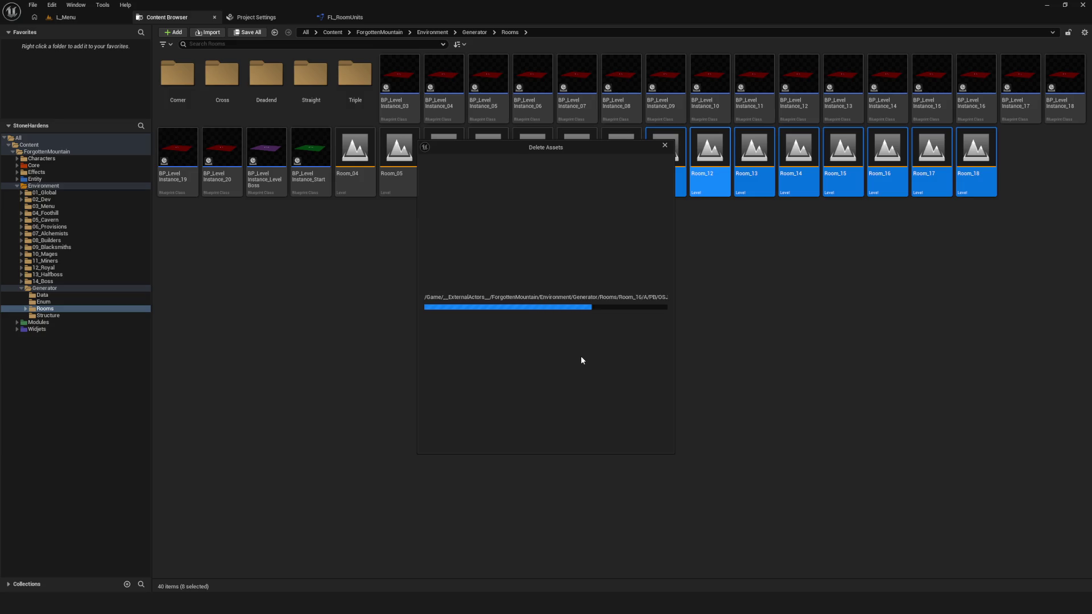
left_click(496, 441)
Step: Cancel the Room_04–10 deletion, then force delete Room_09 and Room_10
left_click(636, 153)
left_click(355, 153, "shift")
key("Delete")
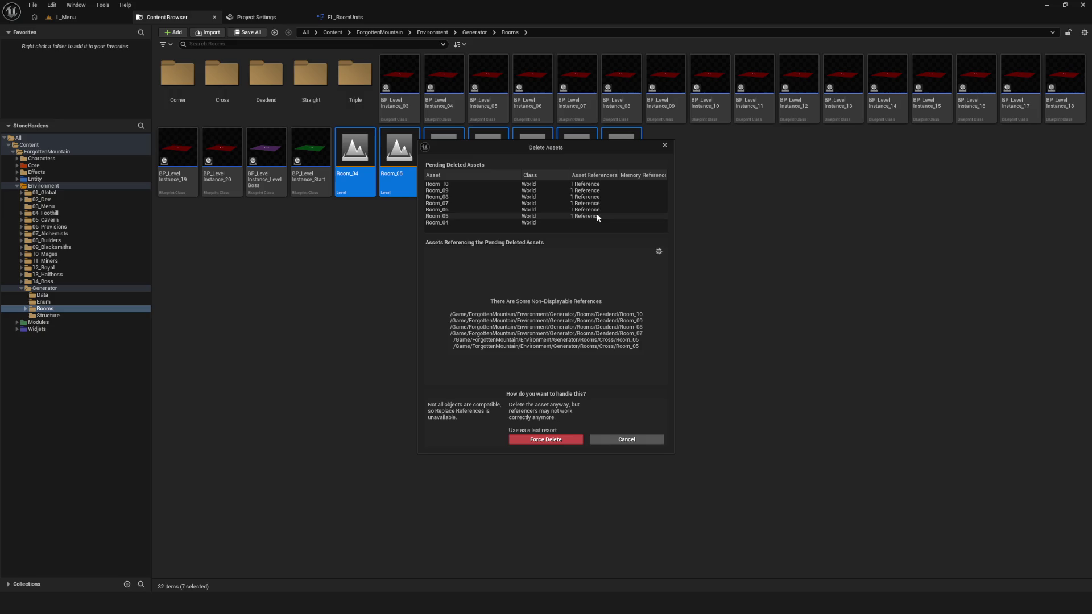
left_click(634, 439)
left_click(621, 165)
left_click(576, 165, "ctrl")
key("Delete")
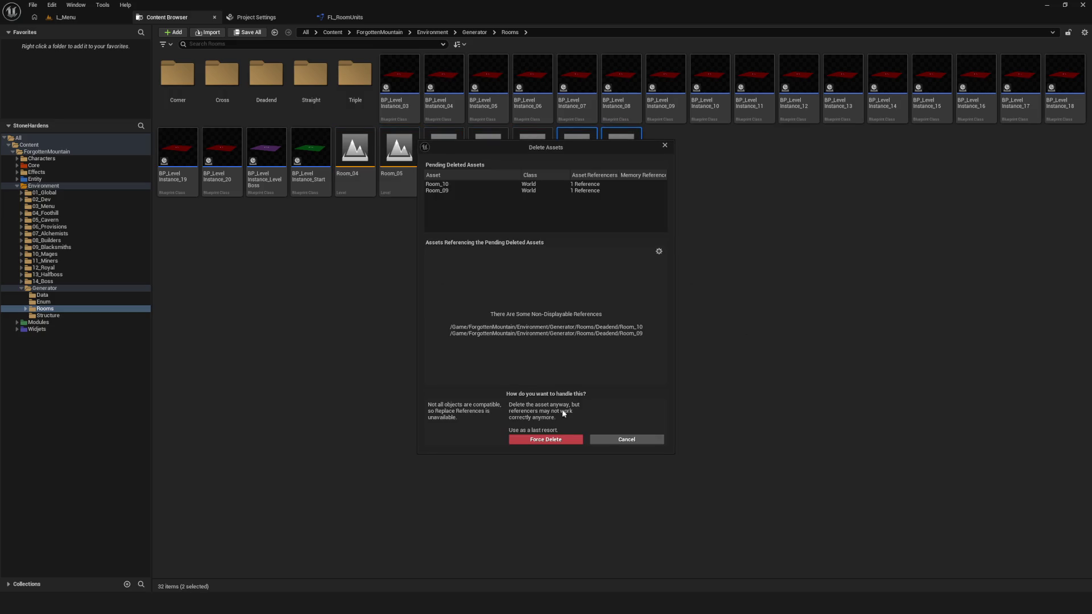
left_click(545, 442)
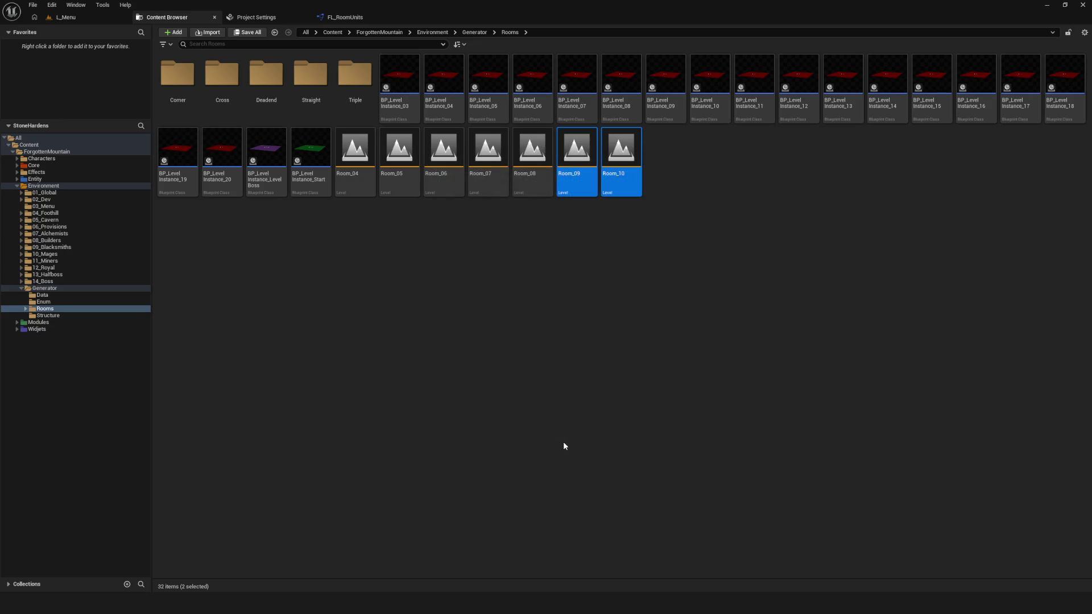
Step: Force delete Room_06 through Room_08, then Room_04 and Room_05
left_click(532, 159)
left_click(443, 161, "shift")
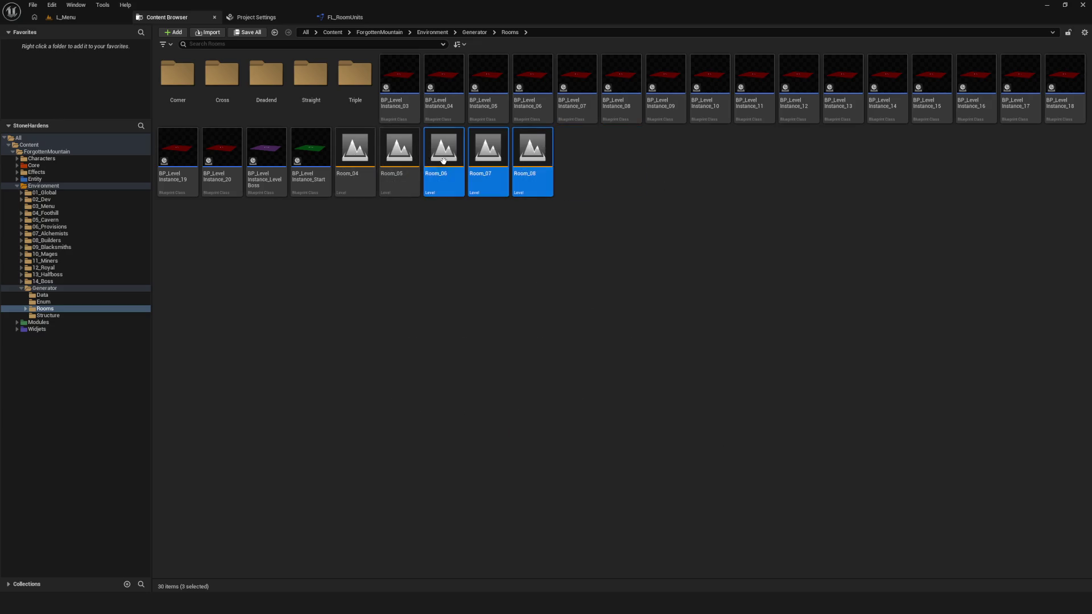
key("Delete")
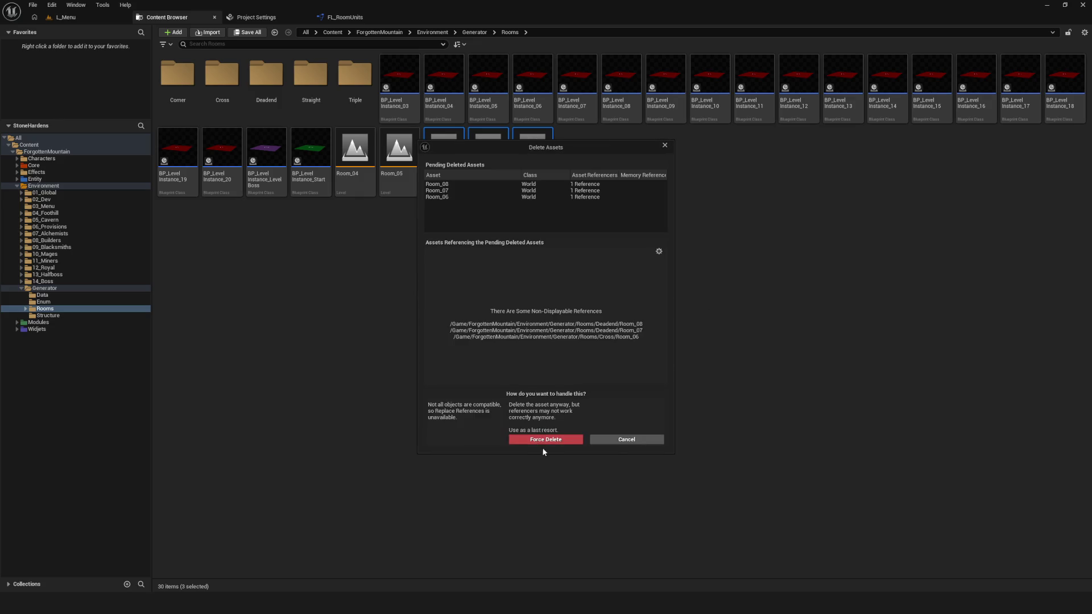
left_click(546, 441)
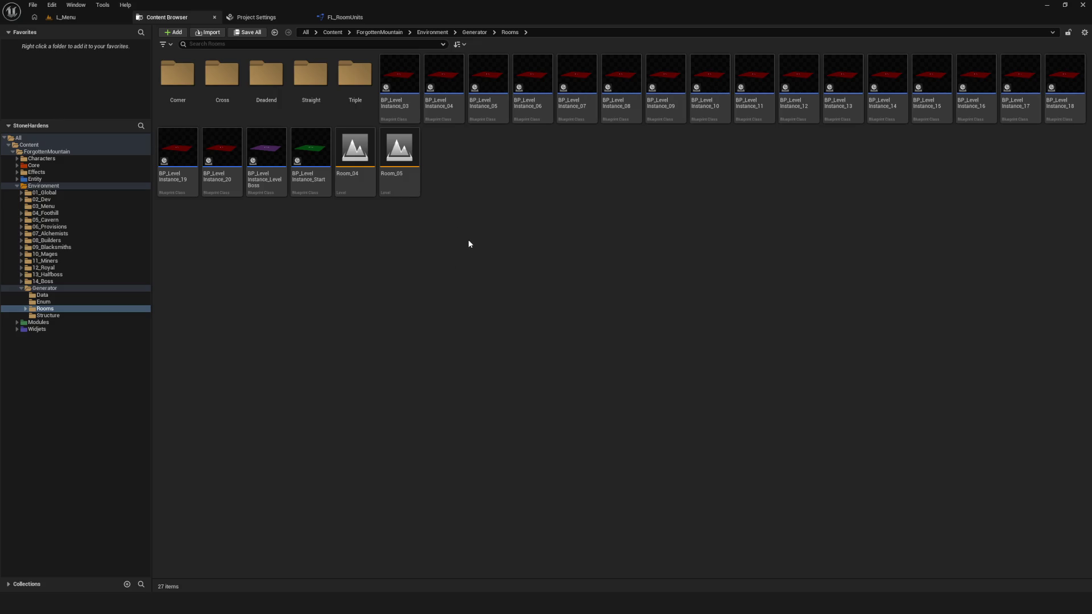
left_click(399, 151)
left_click(355, 151, "ctrl")
key("Delete")
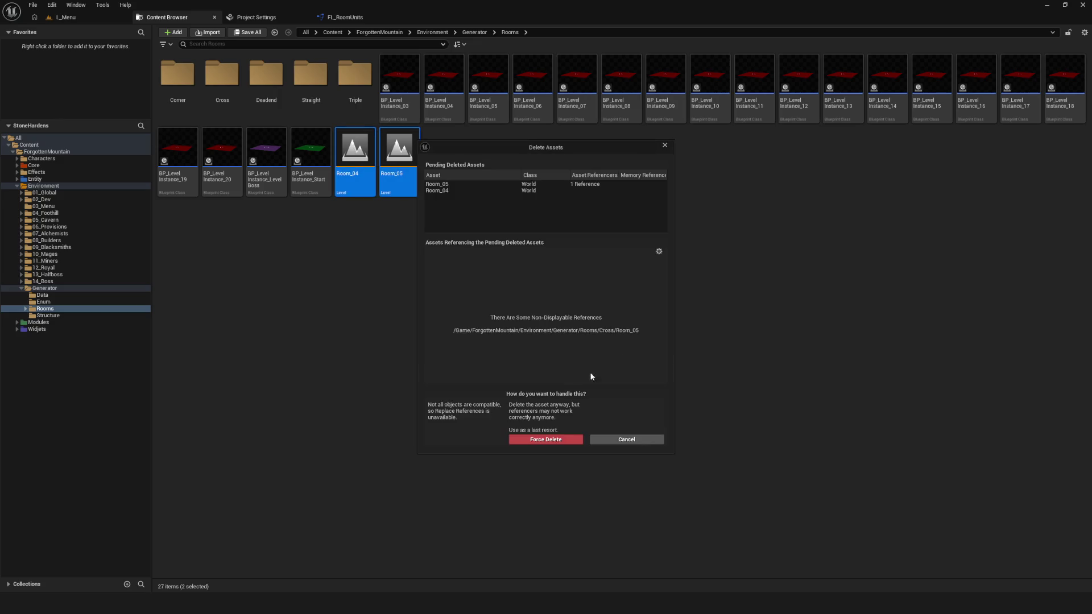
left_click(560, 441)
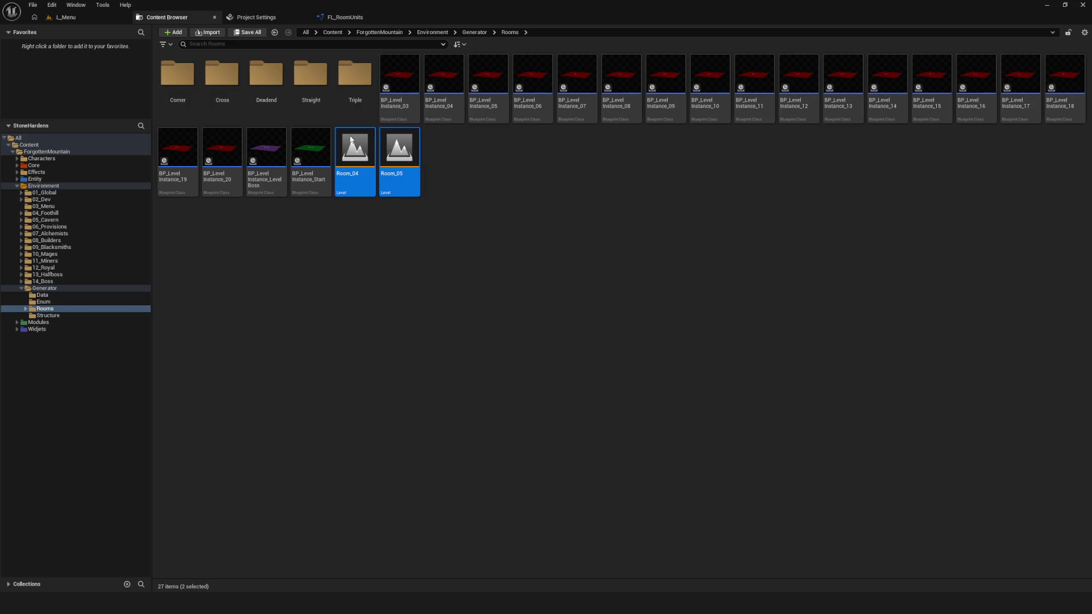
left_click(311, 149)
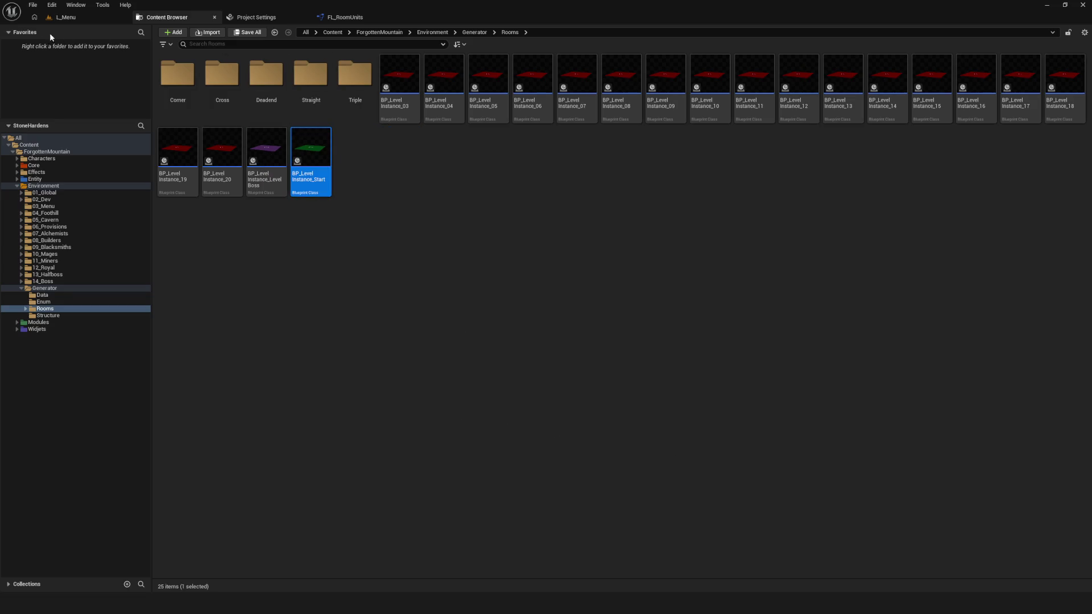
Step: Force delete the four bottom-row level-instance blueprints, then BP_LevelInstance_15 through _18
left_click(187, 156, "shift")
key("Delete")
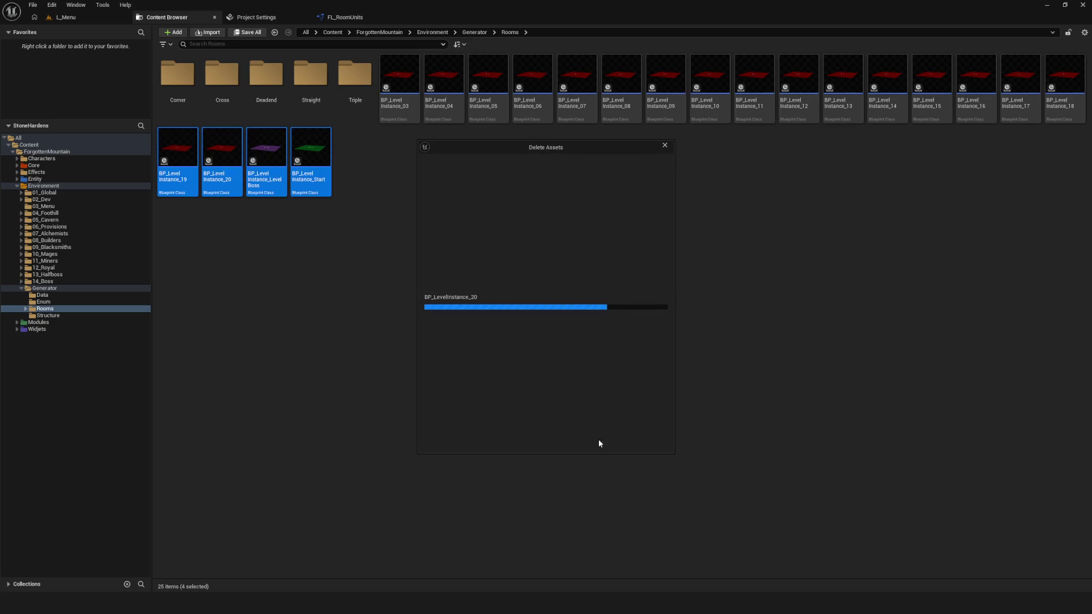
left_click(516, 441)
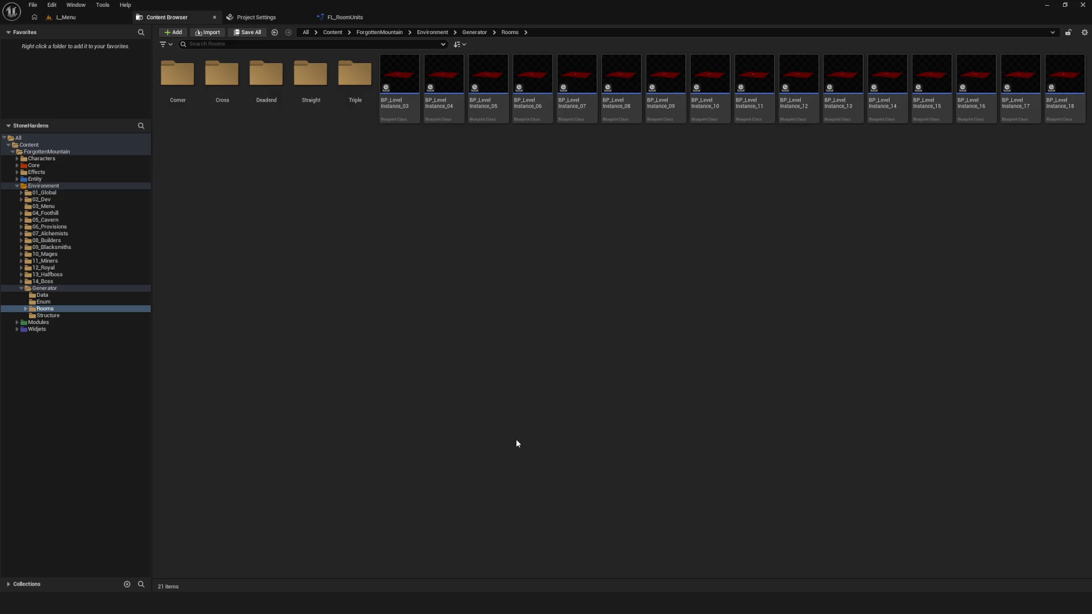
left_click(1074, 94)
left_click(933, 91, "shift")
key("Delete")
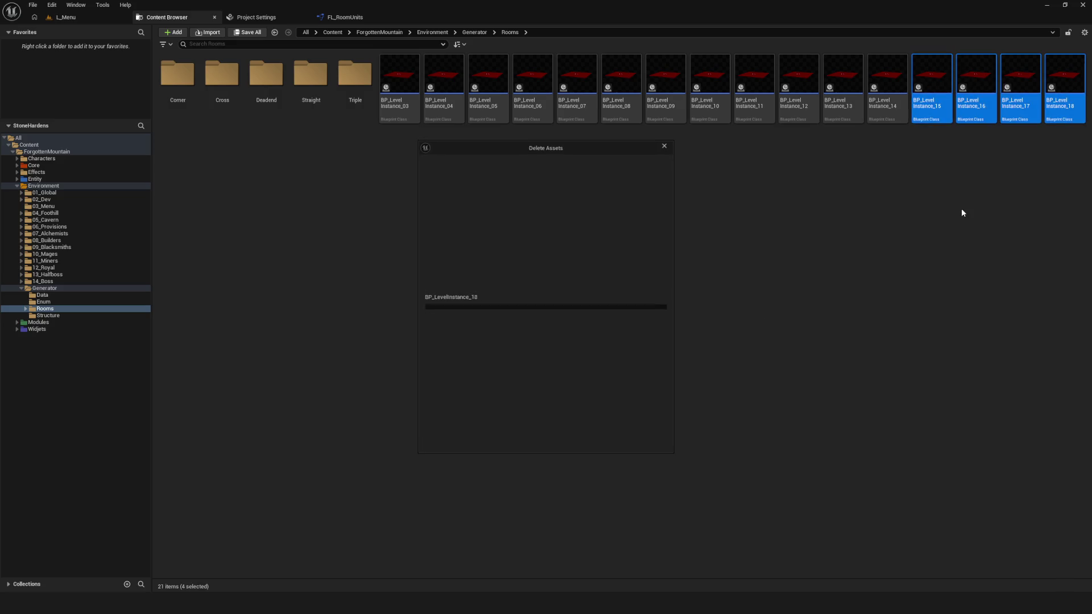
left_click(505, 438)
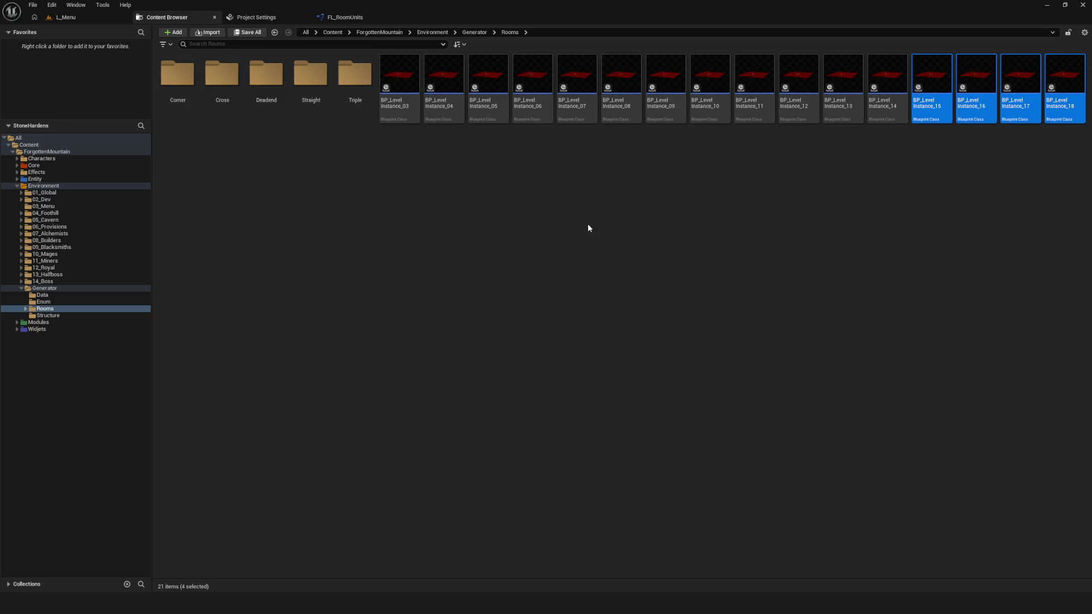
Step: Force delete BP_LevelInstance_11 through _14, then select 03–10 and request their deletion
left_click(887, 88)
left_click(754, 91, "shift")
key("Delete")
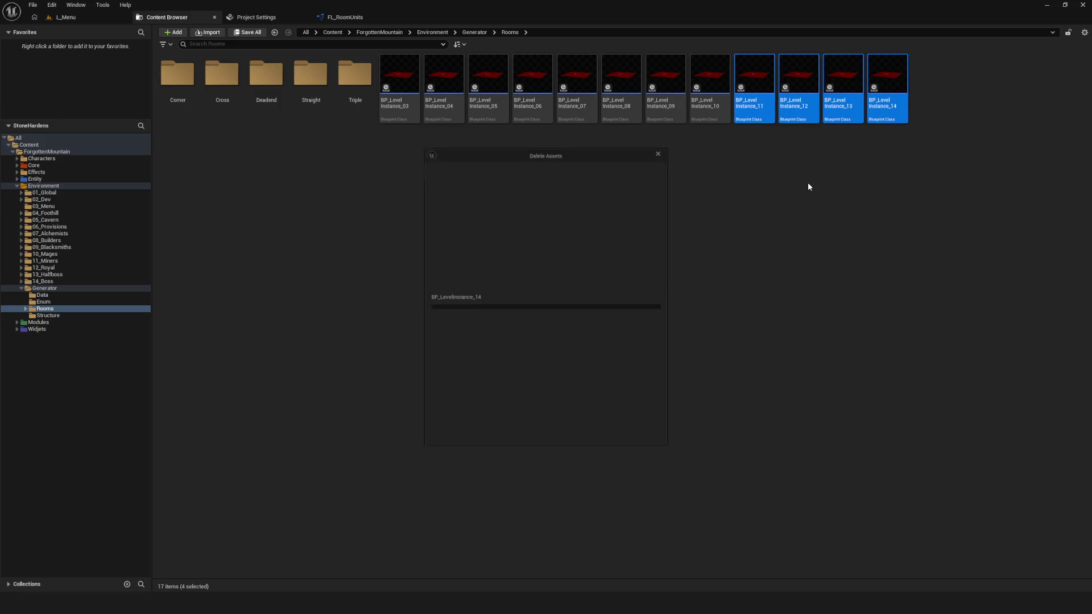
left_click(505, 438)
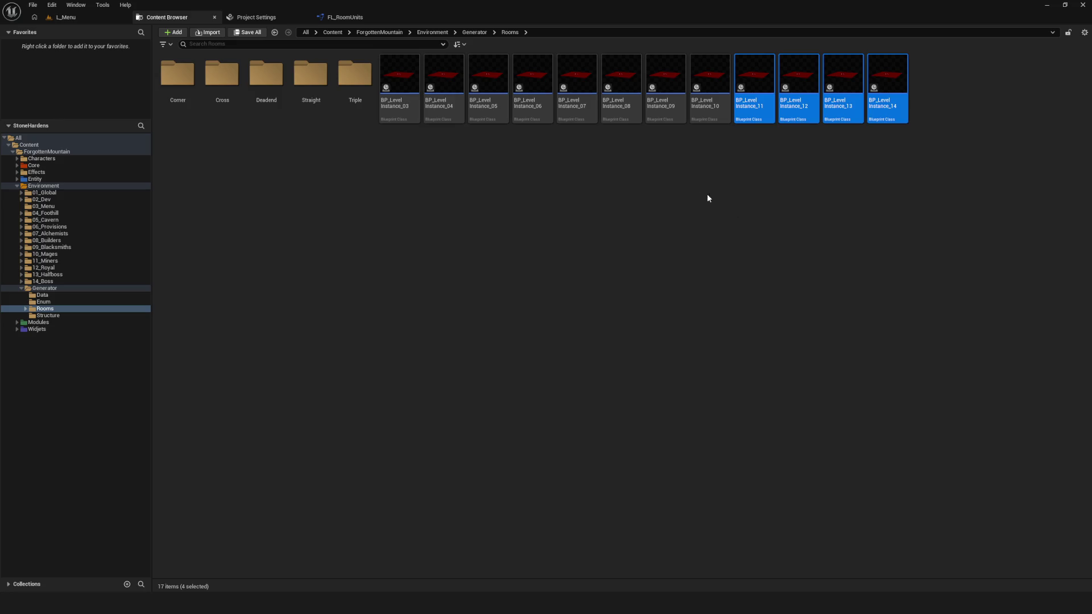
left_click(705, 86)
left_click(399, 85, "shift")
key("Delete")
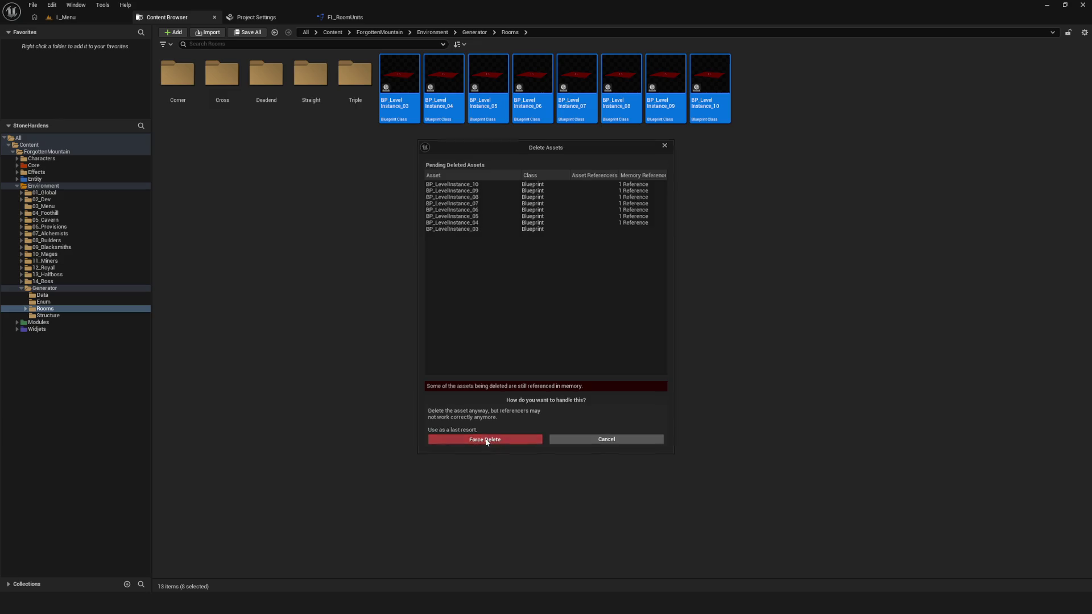
left_click(485, 439)
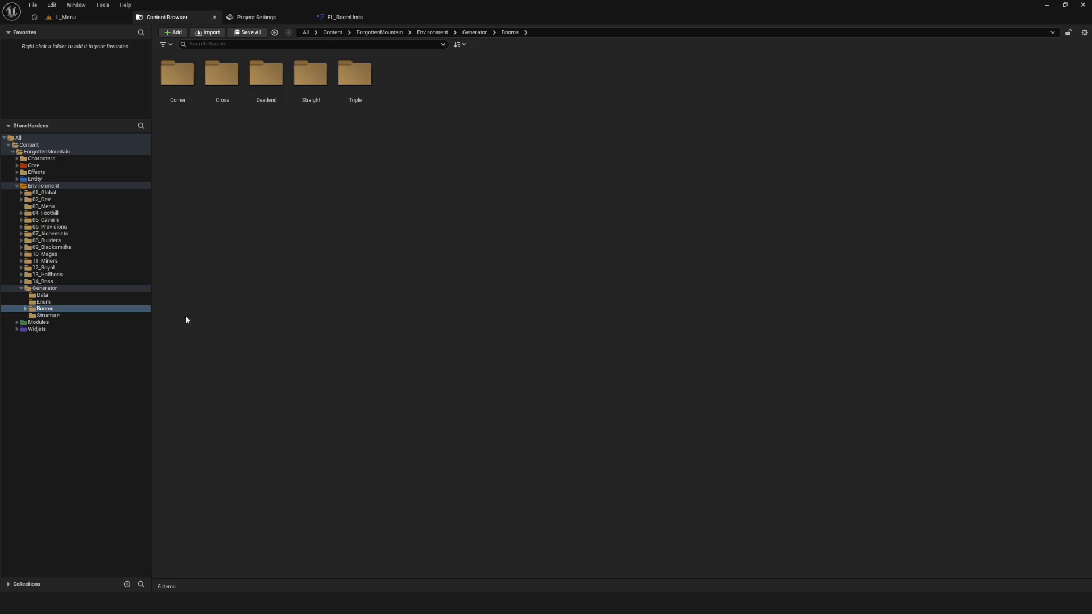
Step: Expand Rooms to view its subfolders and flip between FL_RoomUnits, project settings and Content Browser
left_click(25, 309)
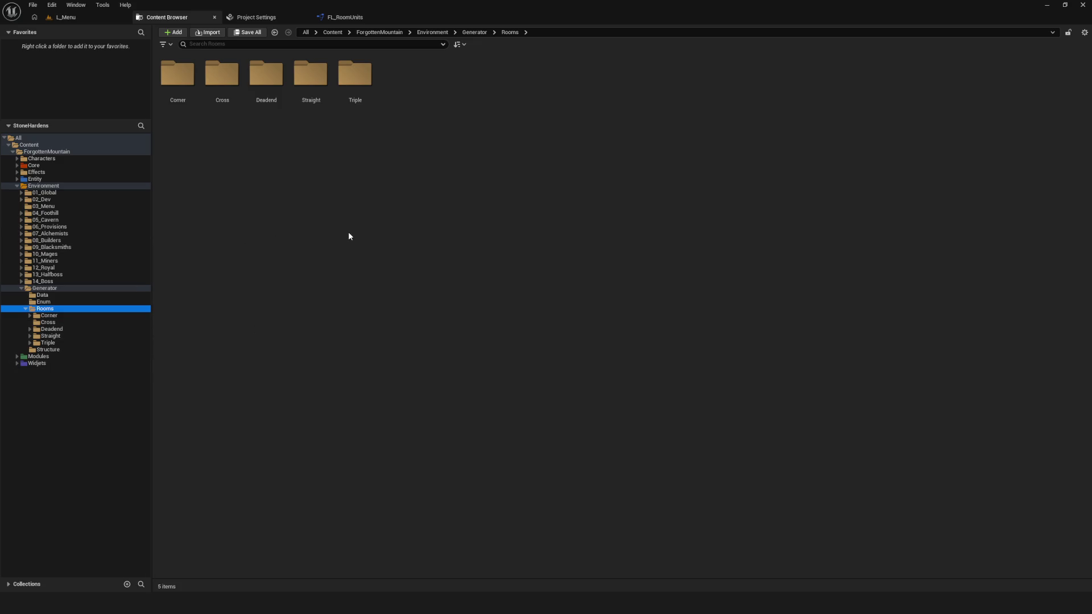
left_click(221, 77)
left_click(255, 84)
left_click(46, 310)
left_click(349, 18)
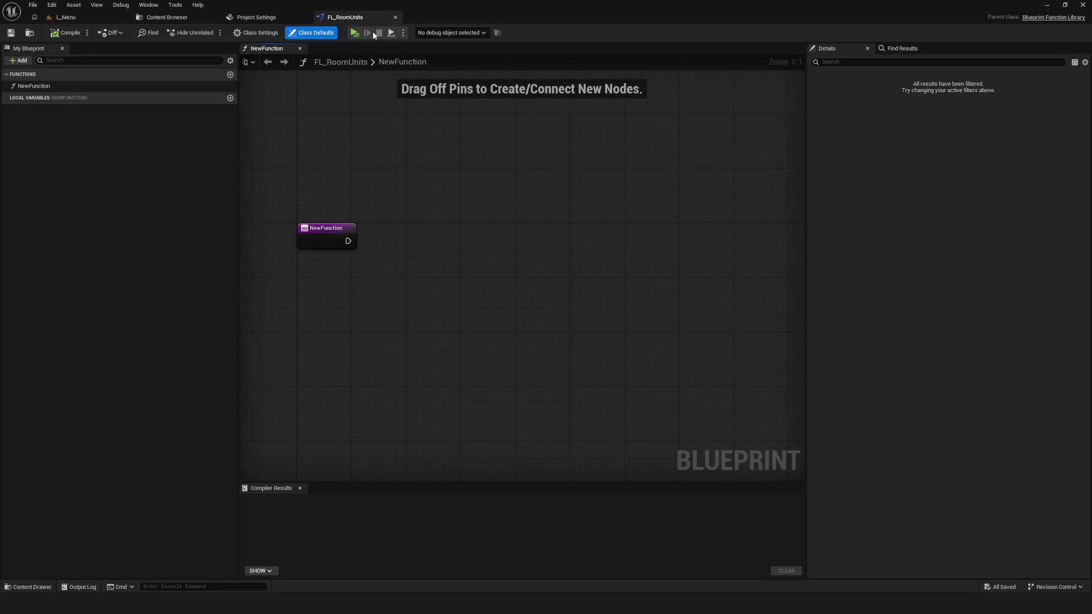
left_click(256, 17)
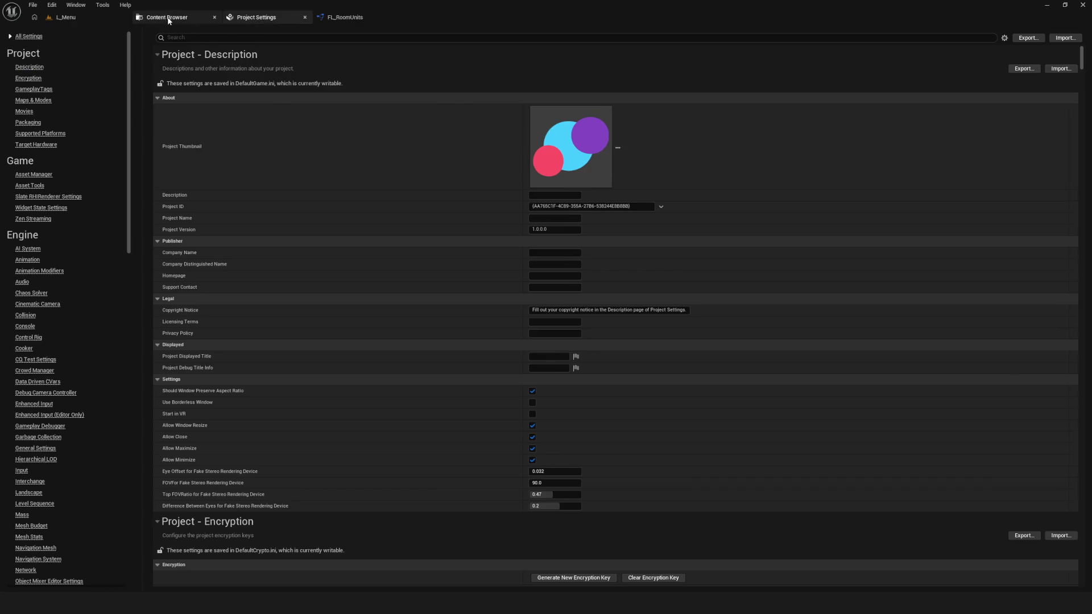
left_click(162, 17)
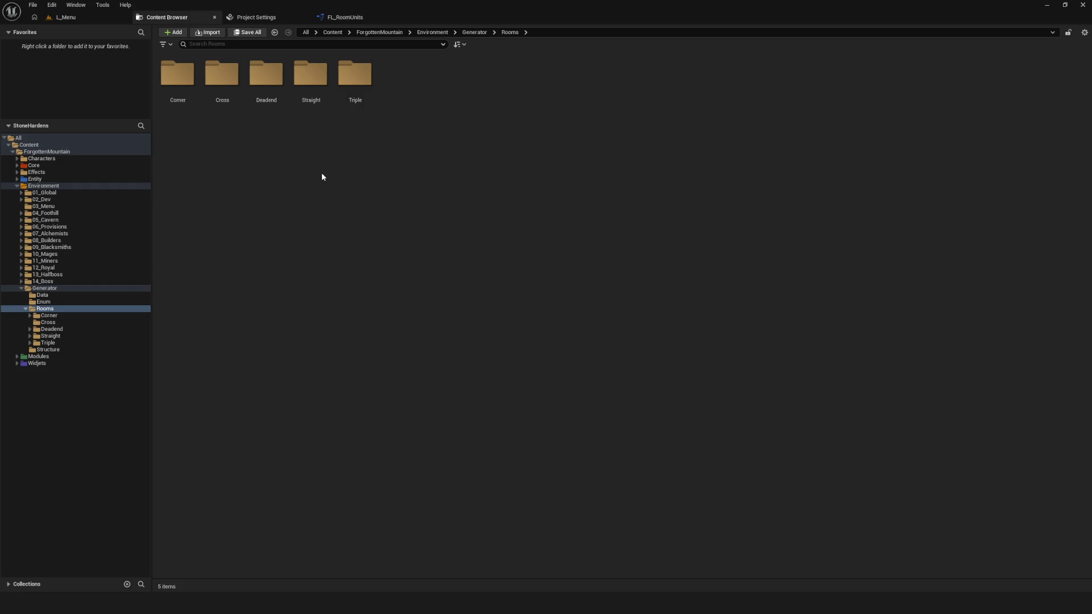
left_click(349, 18)
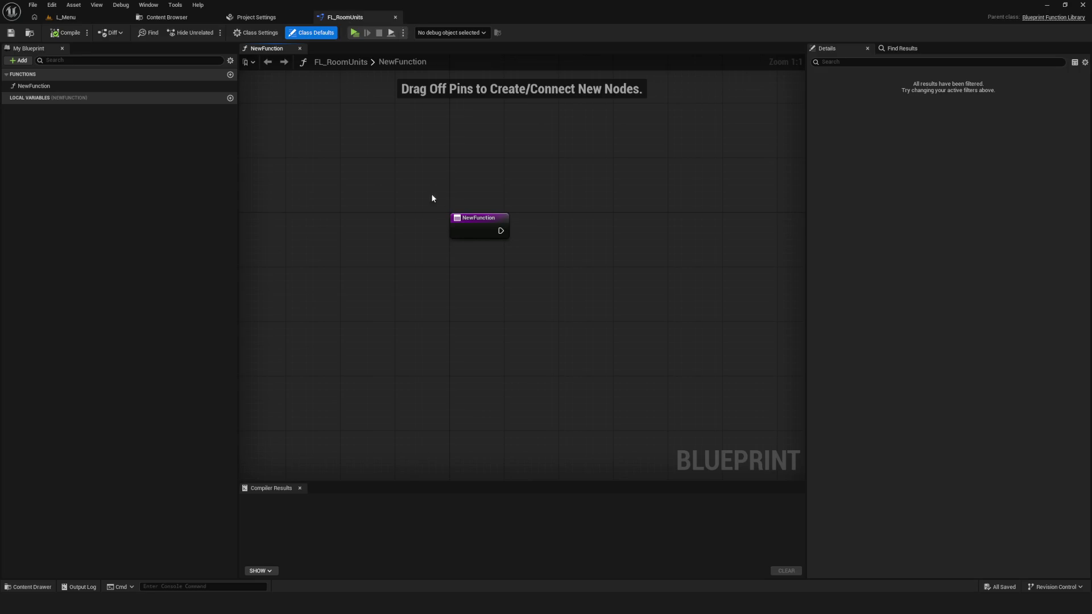
left_click(165, 17)
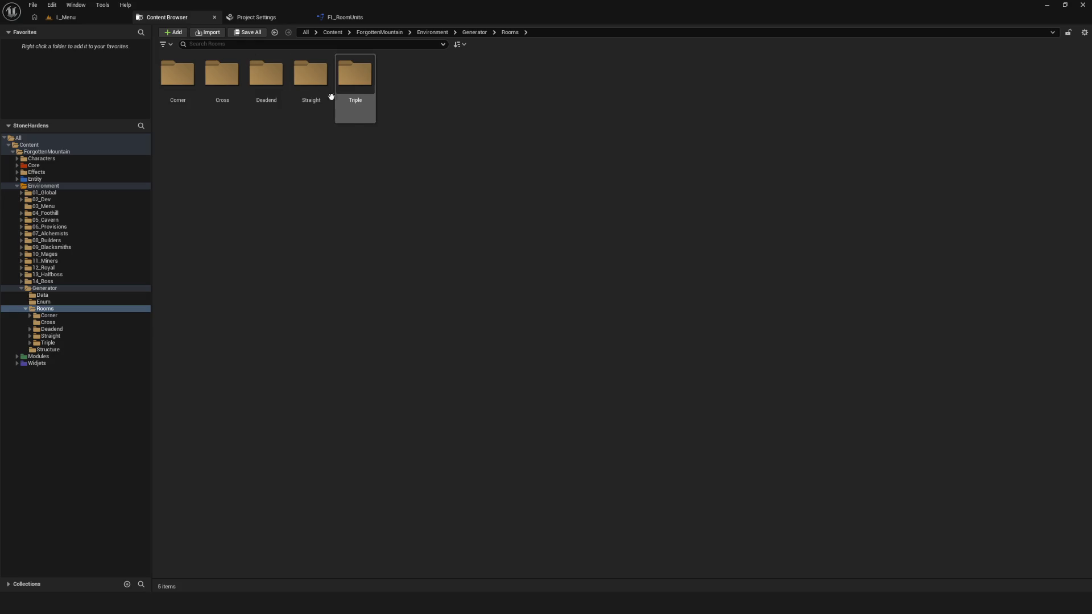
Step: Look through the Cross and Corner room folders, then open the Data folder
left_click(64, 322)
left_click(65, 315)
left_click(62, 322)
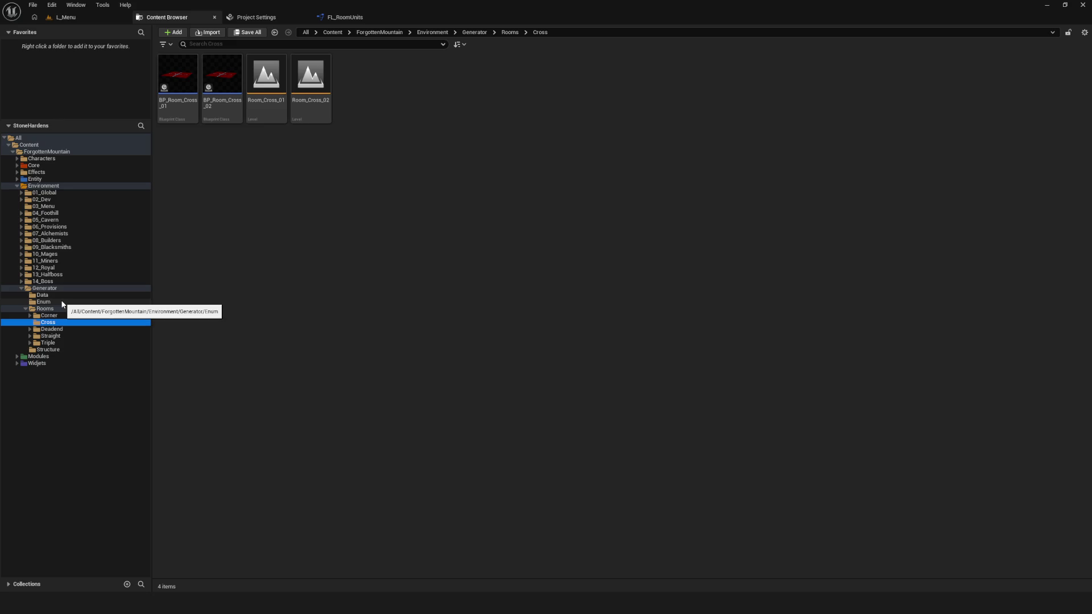
left_click(348, 17)
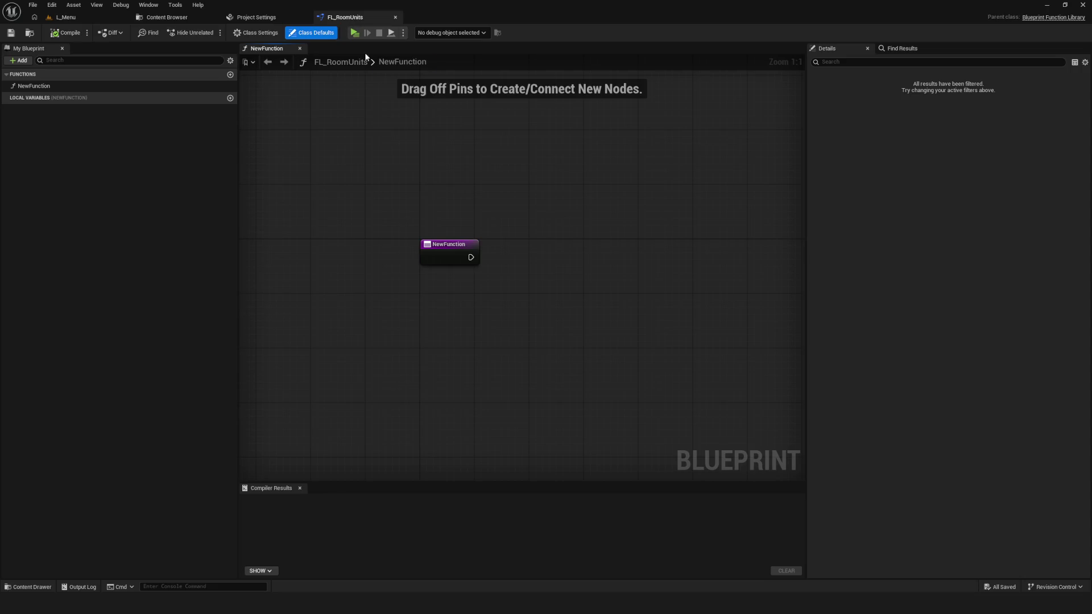
left_click(167, 17)
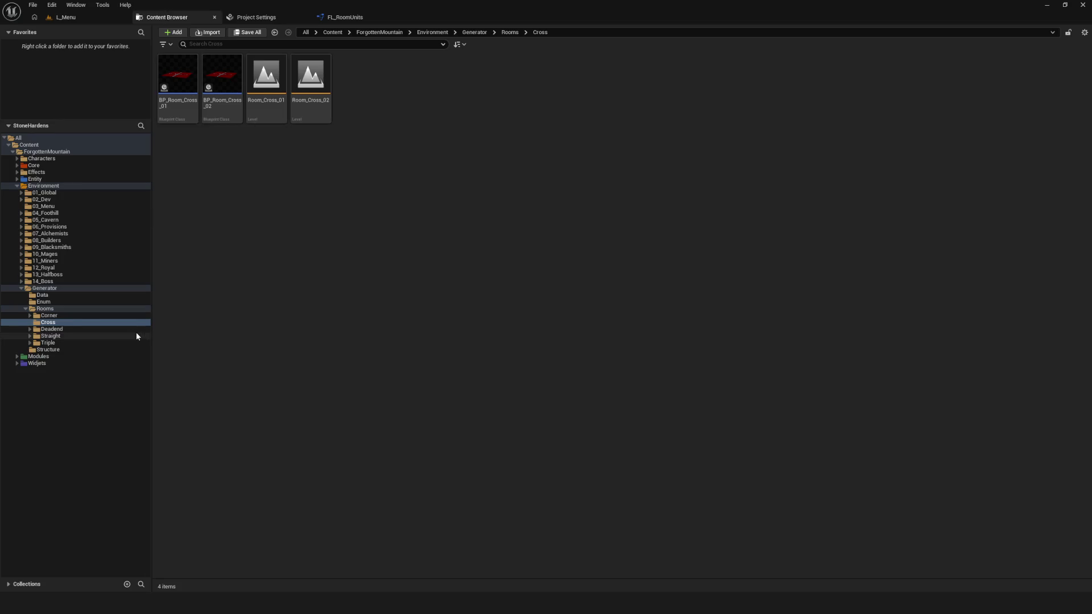
left_click(41, 296)
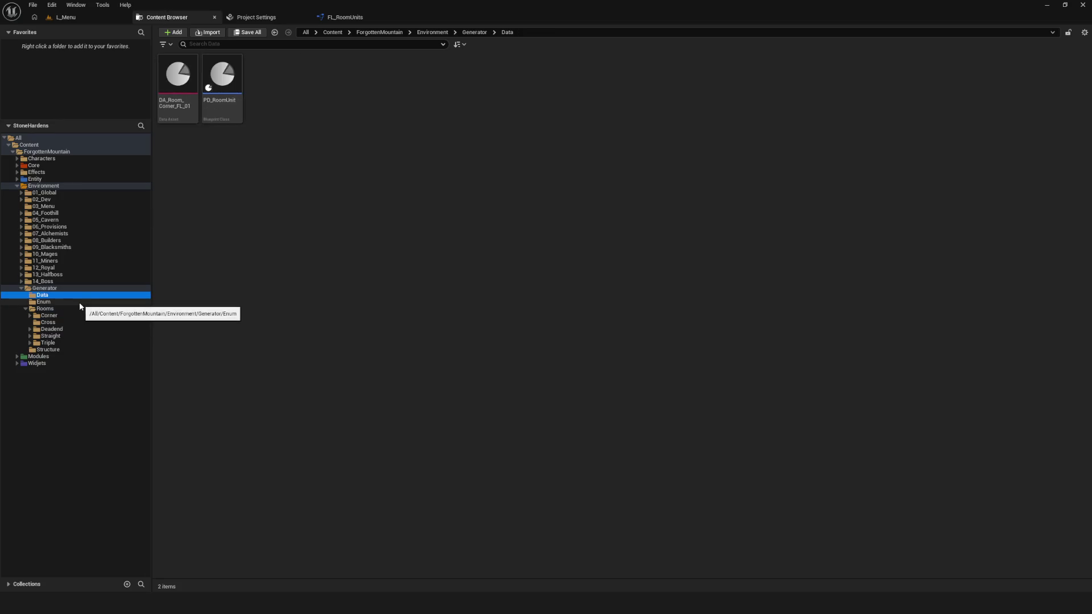
Step: Inspect E_RoomType in the Enum folder, then open Rooms > Corner
left_click(80, 305)
left_click(251, 107)
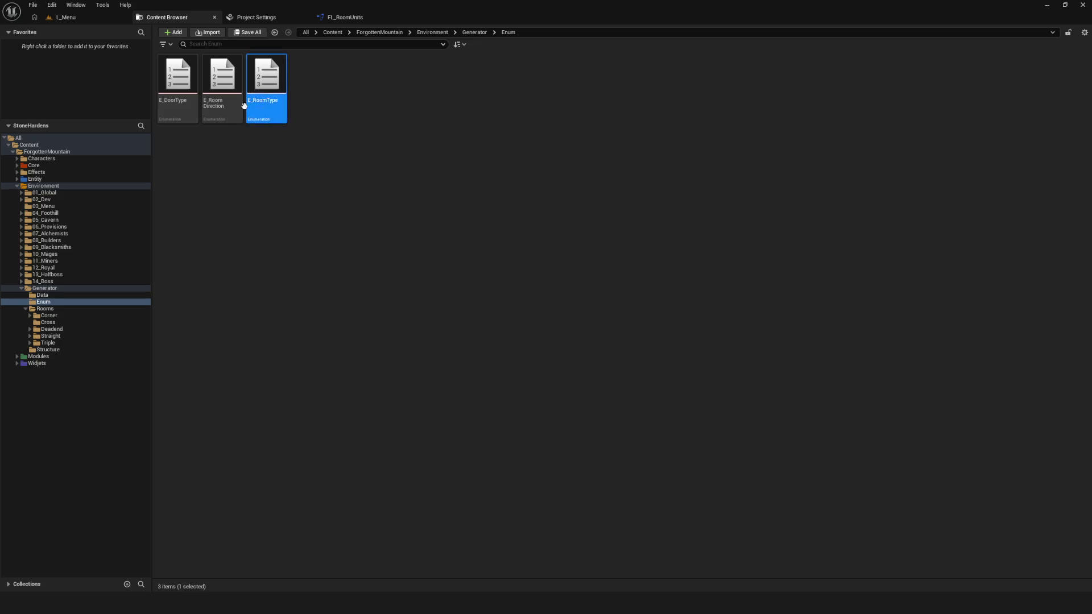
left_click(442, 180)
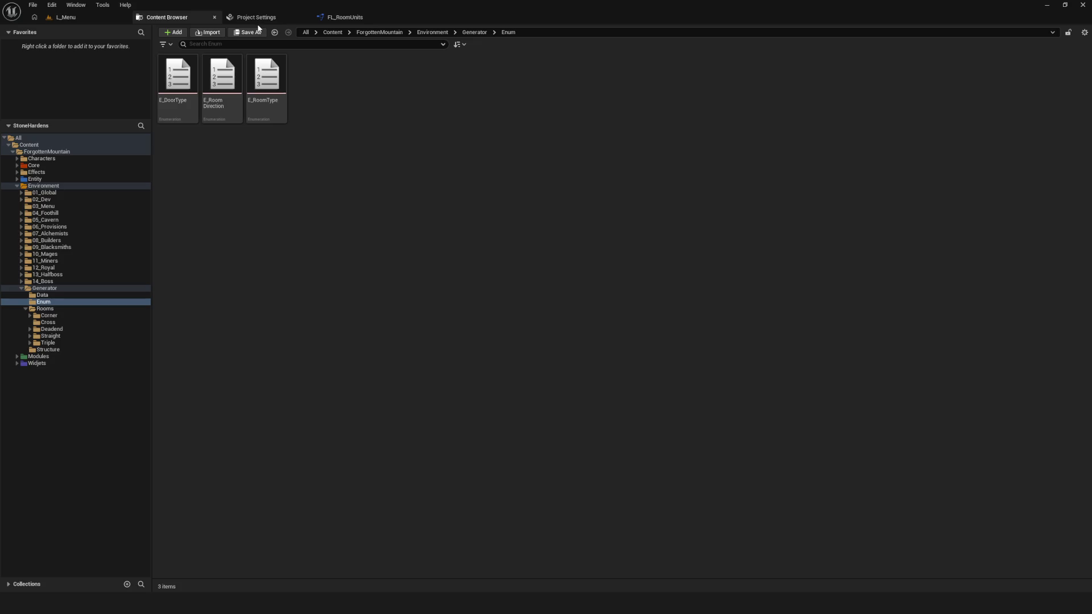
left_click(57, 315)
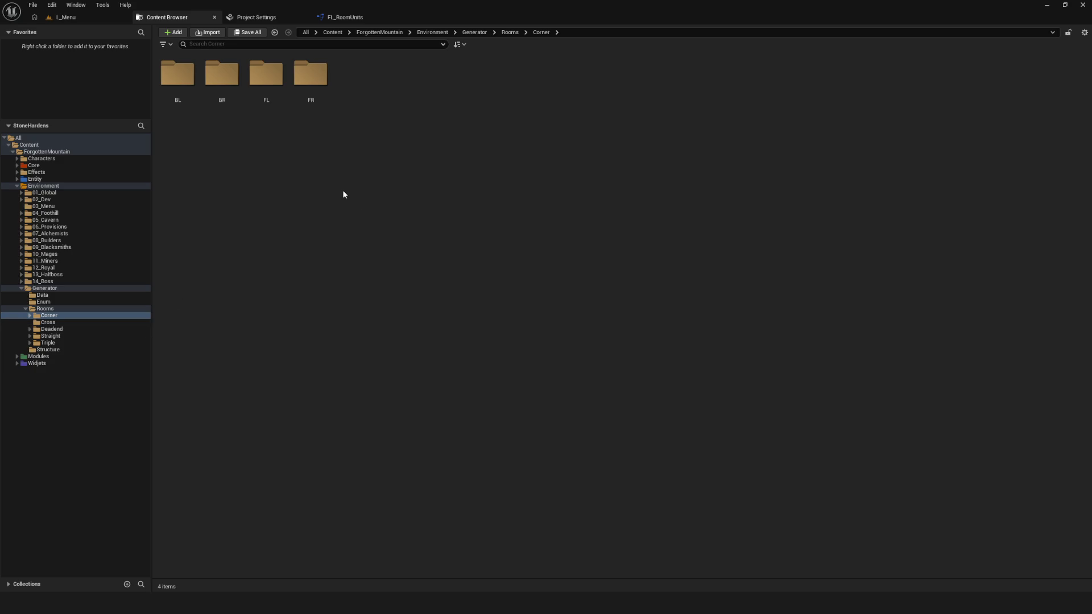
Step: Browse the Generator's Data, Rooms and Enum folders, then open the PD_RoomUnit blueprint from Data
left_click(76, 289)
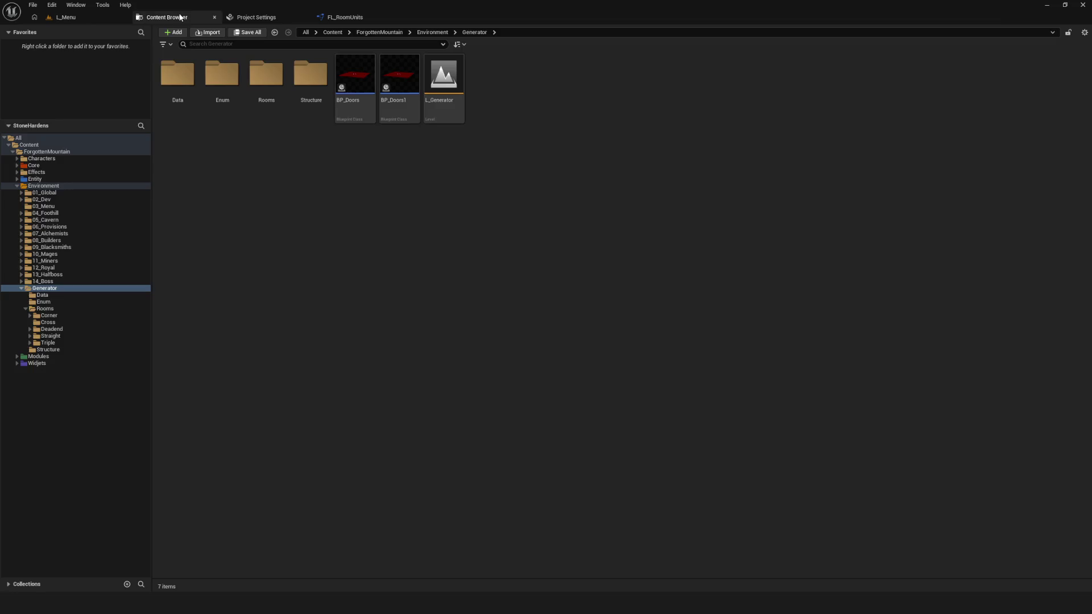
left_click(257, 18)
left_click(344, 17)
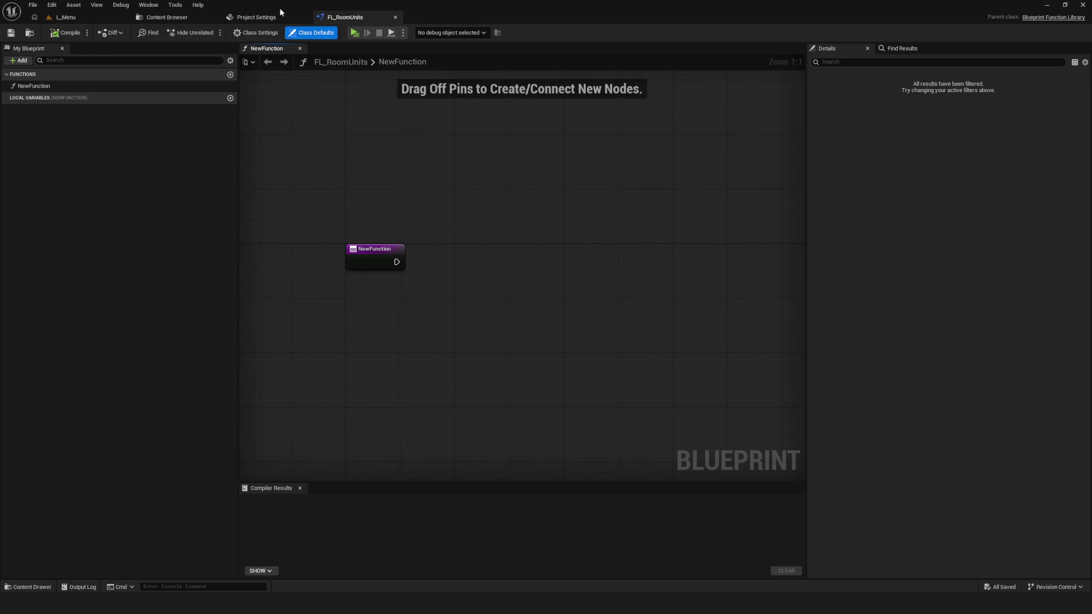
left_click(284, 17)
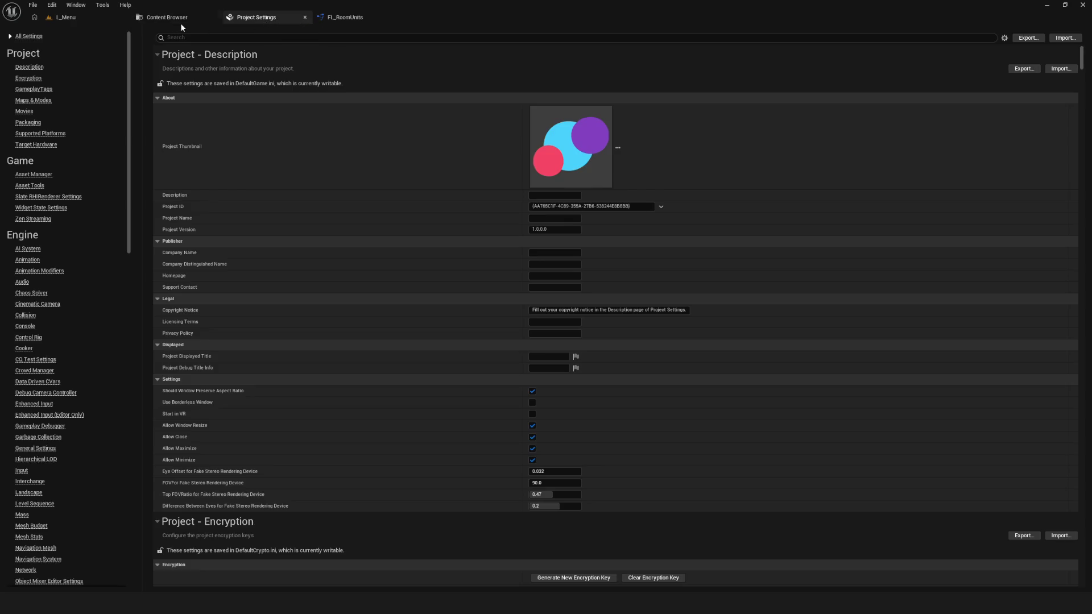
left_click(180, 22)
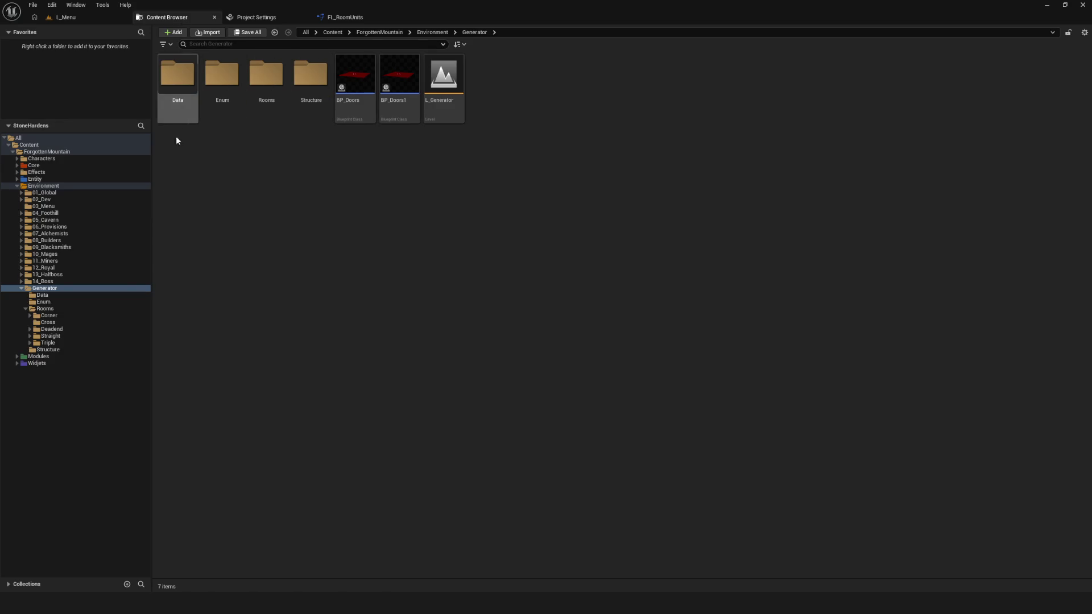
left_click(42, 295)
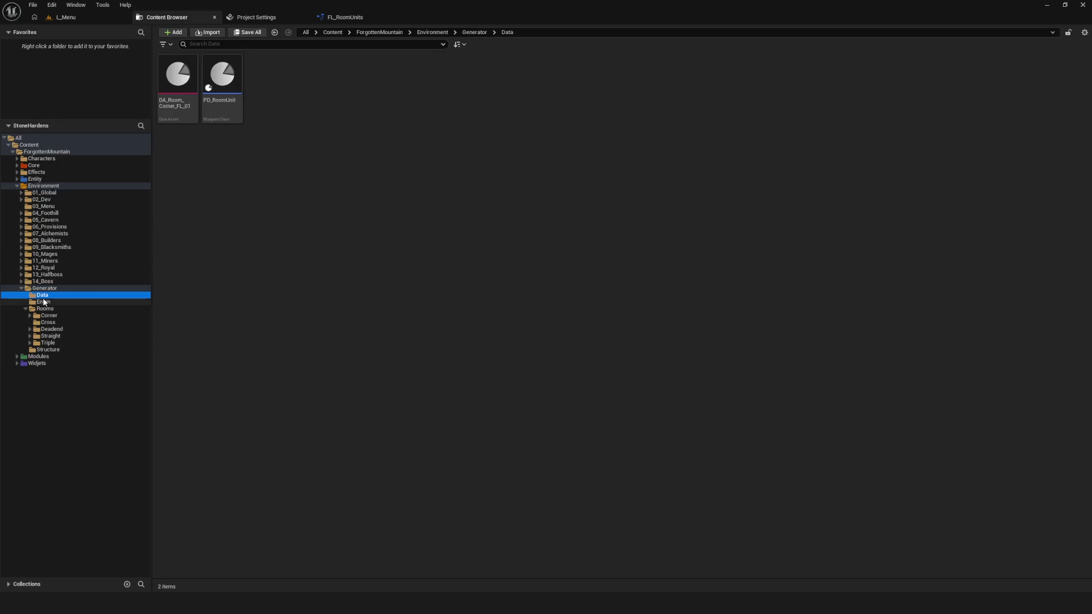
left_click(47, 309)
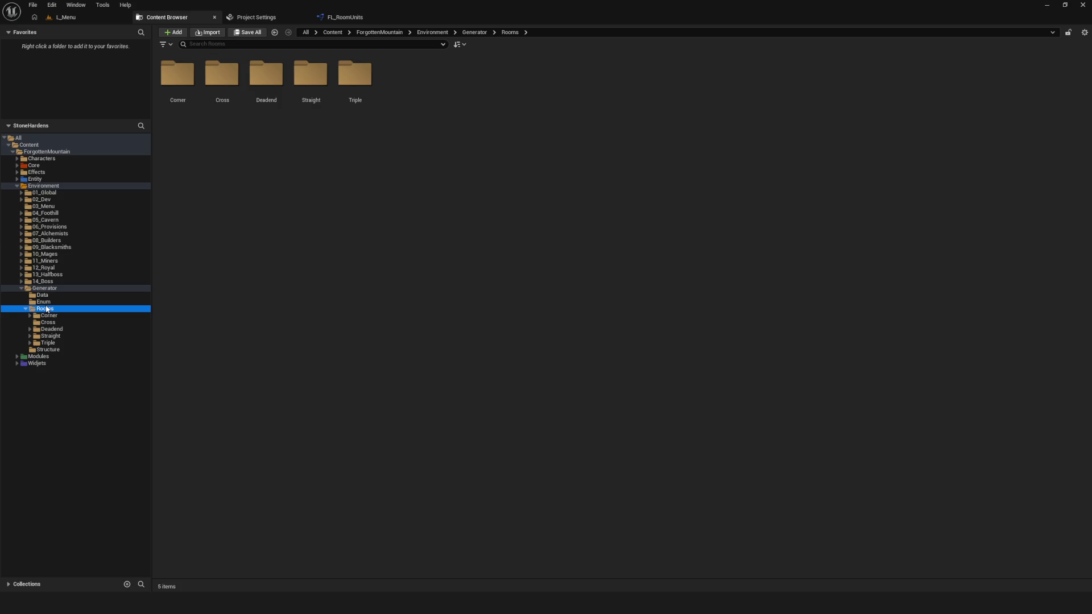
left_click(44, 302)
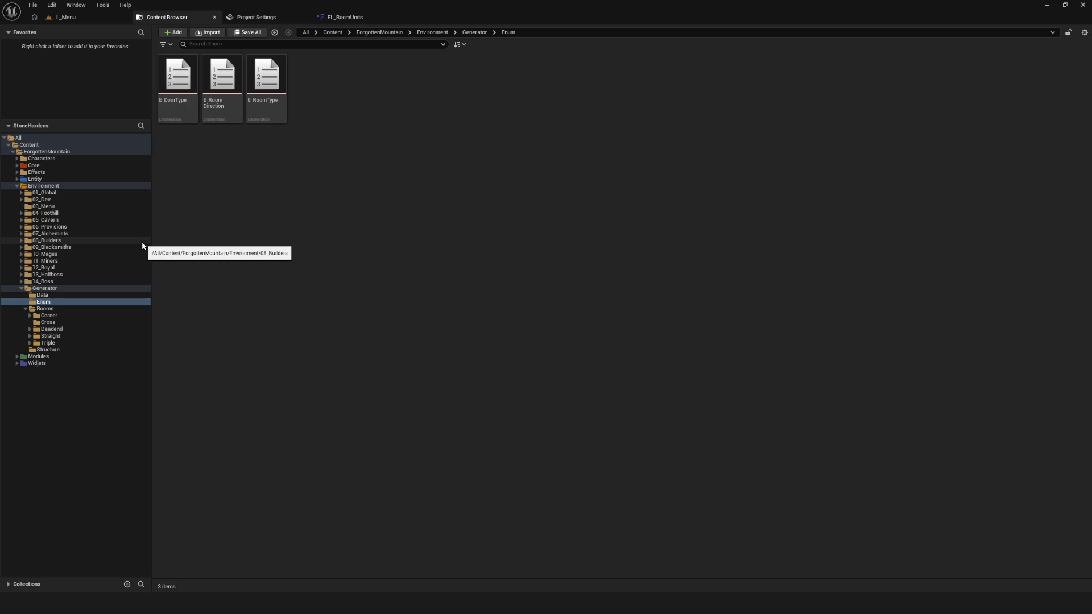
left_click(44, 295)
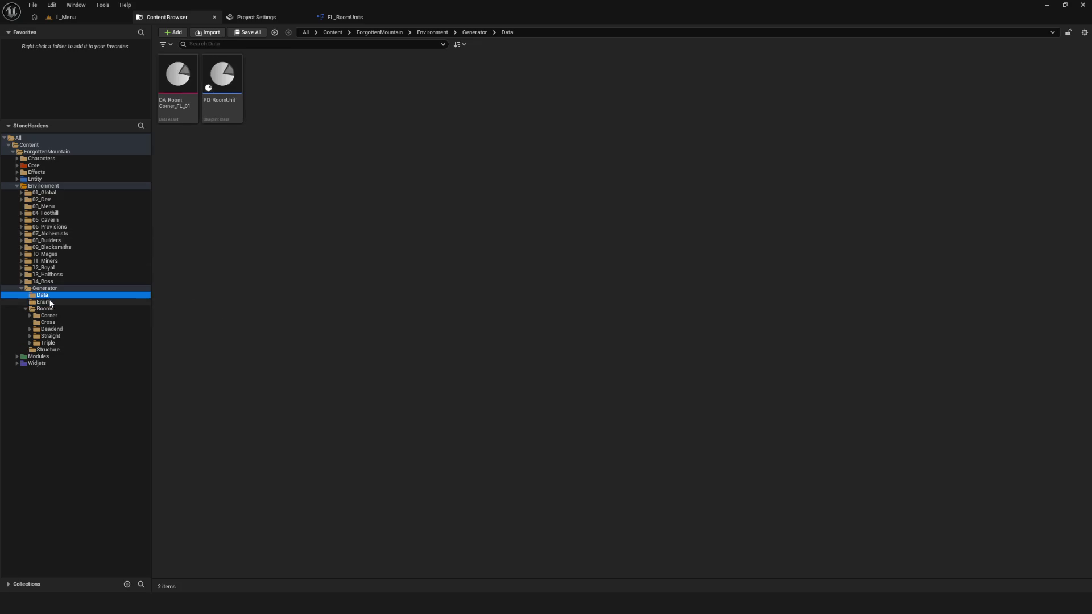
left_click(222, 86)
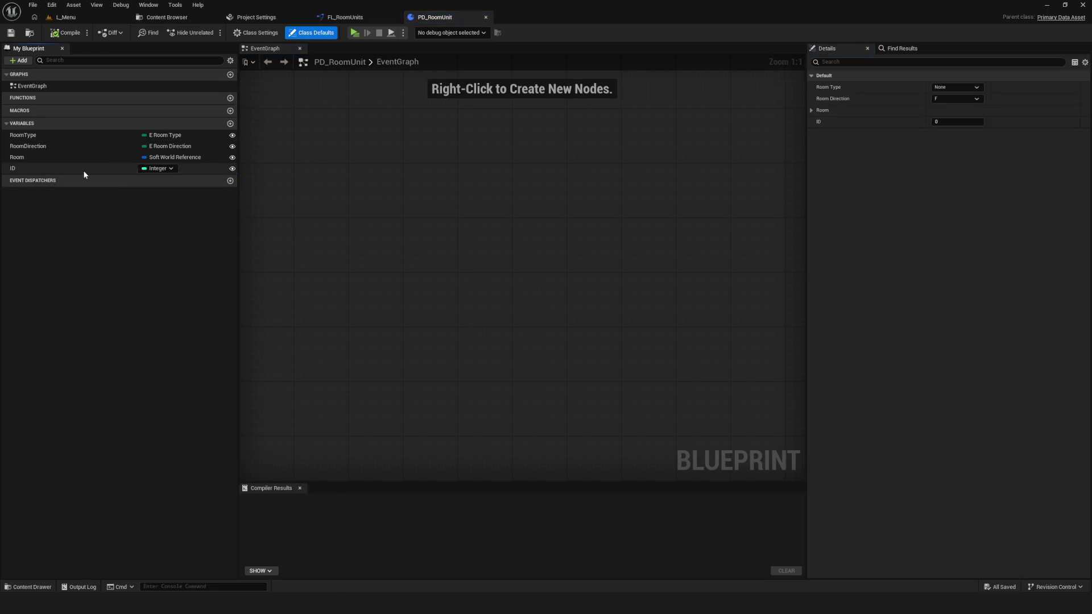
Step: Delete the ID, RoomDirection and RoomType variables from PD_RoomUnit
left_click(85, 171)
key("Delete")
left_click(61, 137)
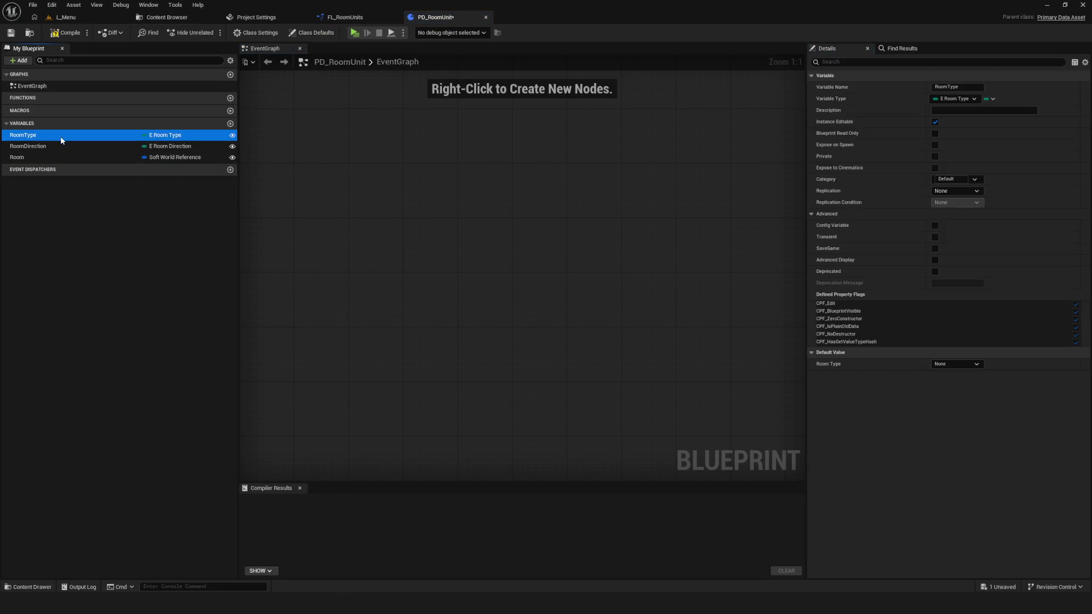
left_click(156, 185)
left_click(37, 146)
key("Delete")
left_click(56, 135)
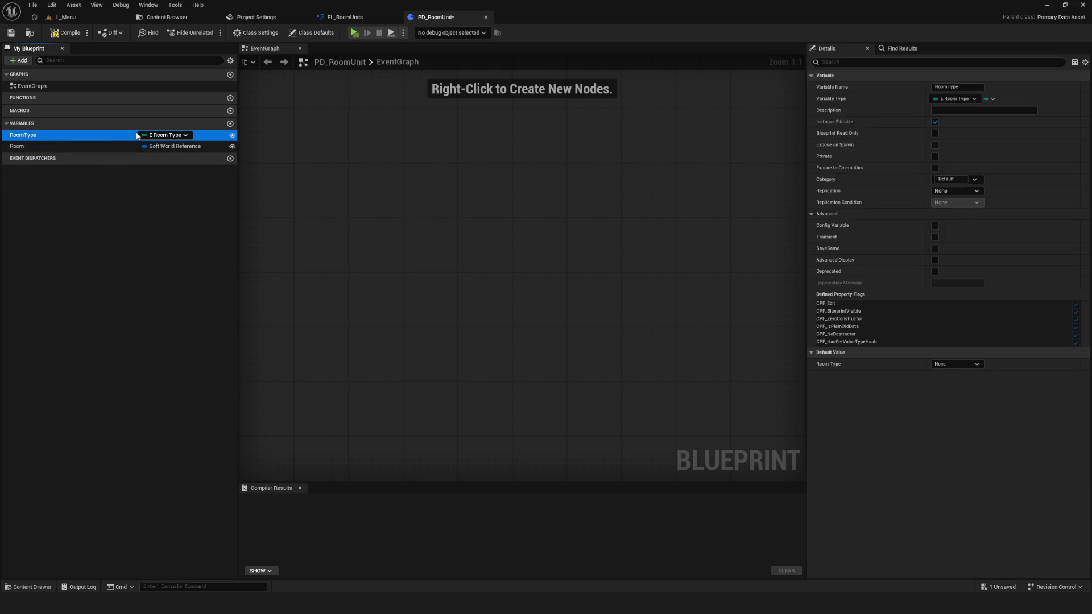
key("Delete")
Step: Compile the trimmed blueprint and review the Room variable's type without changing it
key("ctrl+s")
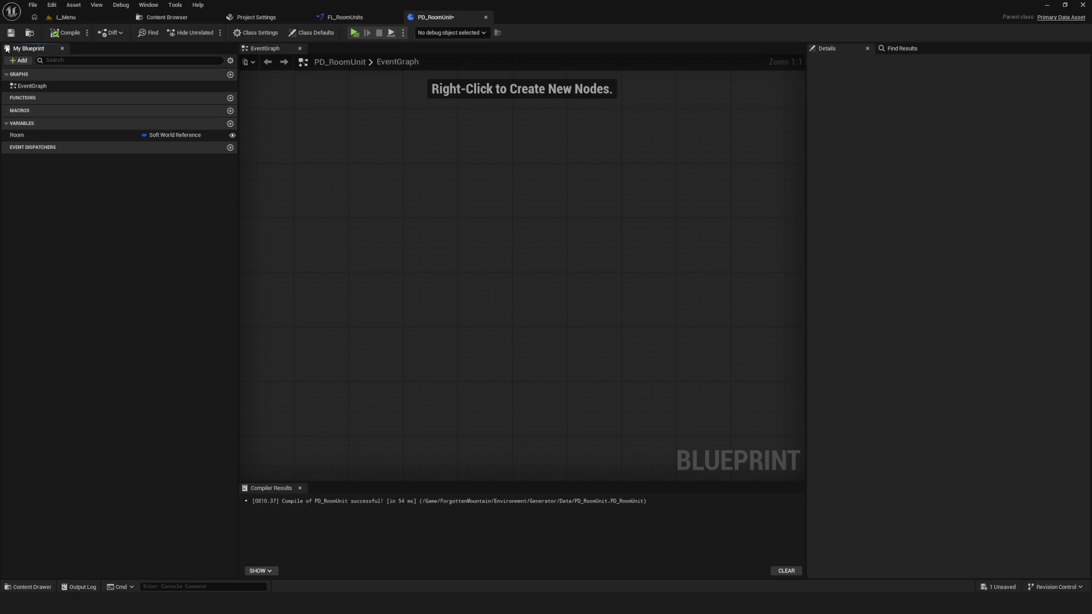
left_click(176, 135)
left_click(59, 179)
scroll(541, 158, "down", 9)
scroll(574, 158, "up", 6)
scroll(413, 123, "down", 2)
left_click_drag(439, 449, 462, 317)
mouse_move(441, 319)
left_mouse_down()
mouse_move(417, 329)
mouse_move(425, 316)
left_mouse_up()
left_click_drag(457, 267, 524, 295)
Step: Add a new variable to PD_RoomUnit and check the enumerations available in the Enum folder
left_click(230, 123)
left_click(80, 188)
left_click(159, 145)
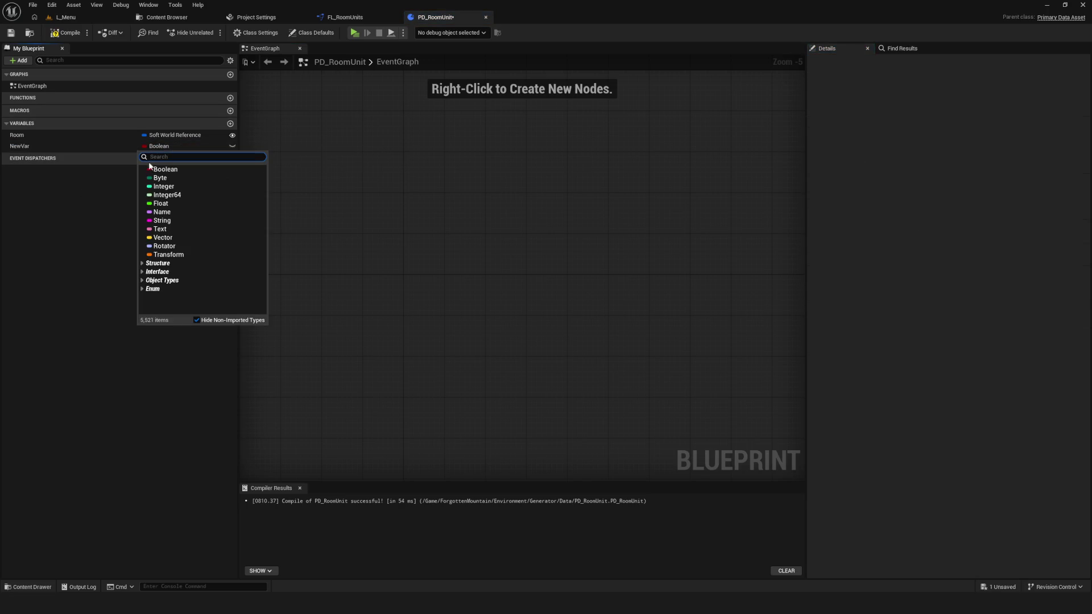
left_click(103, 147)
left_click(178, 145)
left_click(165, 17)
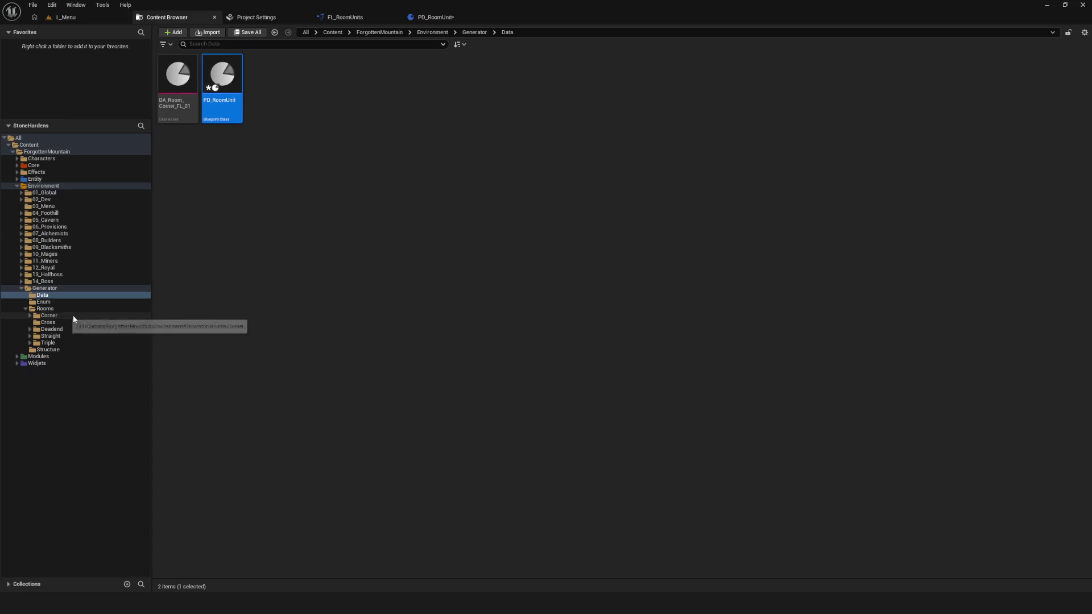
left_click(57, 301)
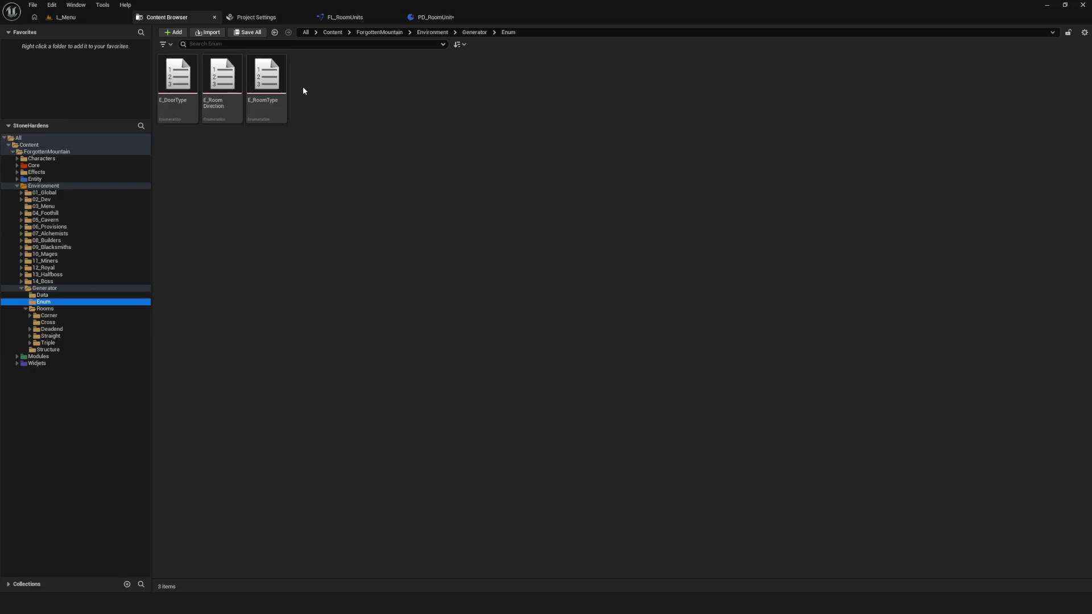
left_click(445, 19)
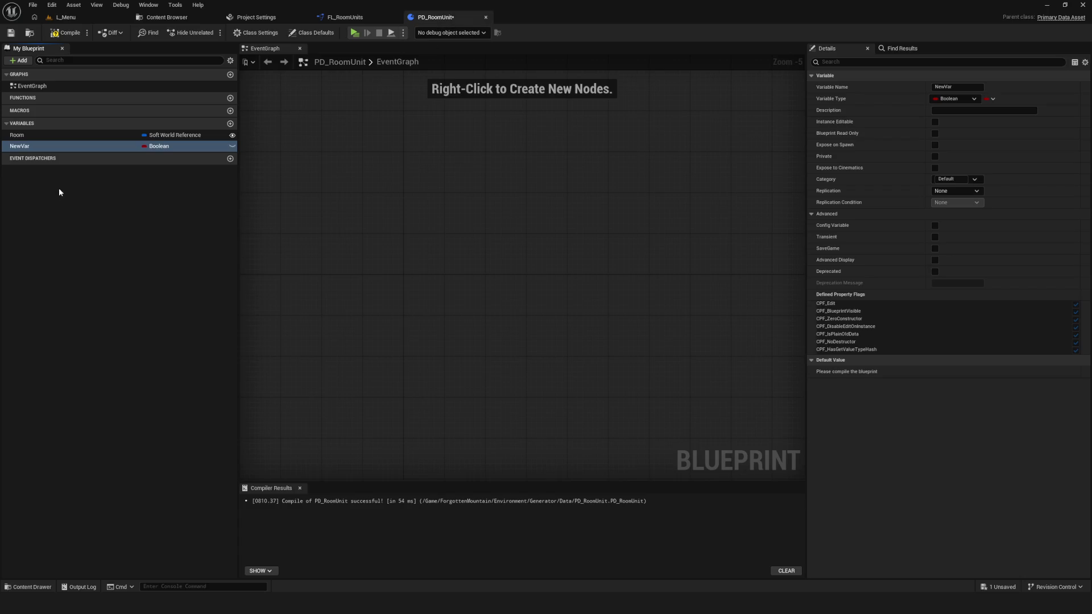
left_click(162, 147)
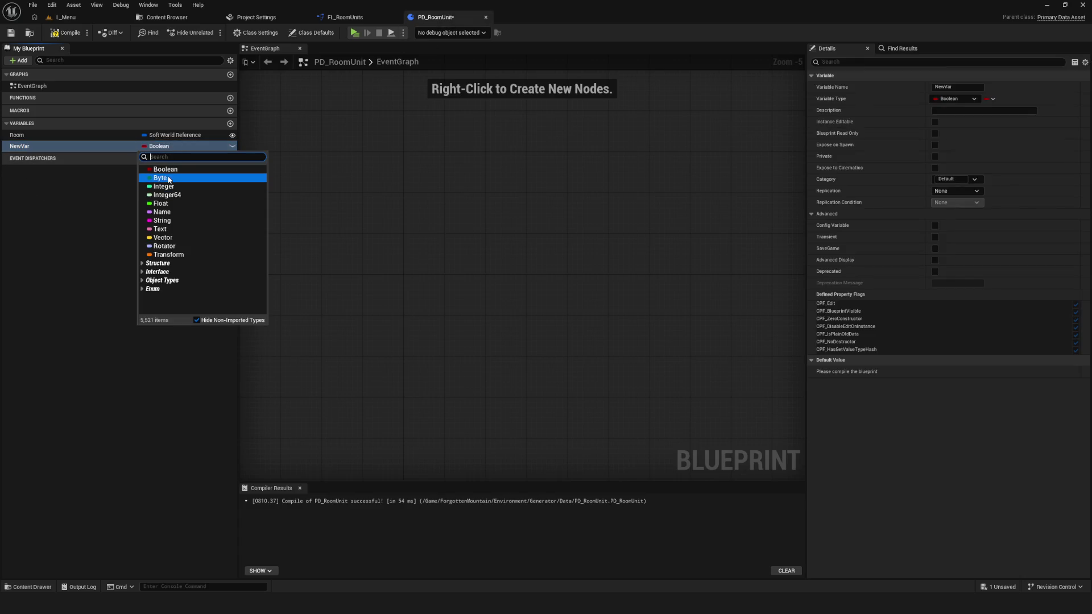
left_click(61, 171)
Step: Rename the new variable Direction, make it an E Room Direction enum, and compile
left_click(23, 146)
type("dIREC")
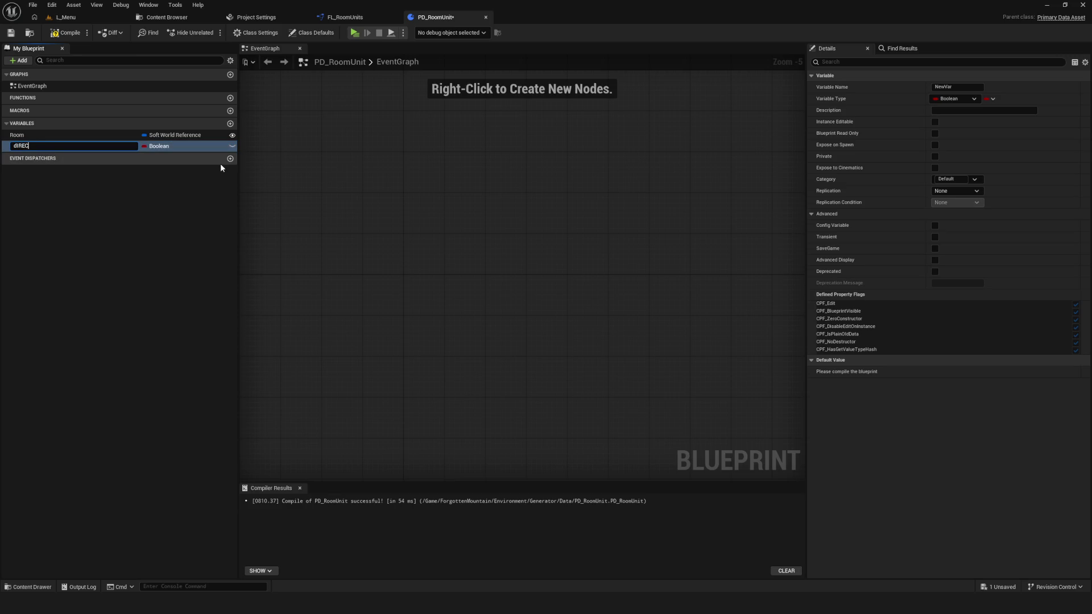
key("BackSpace")
key("BackSpace")
key("BackSpace")
type("Direction")
key("Return")
left_click(155, 147)
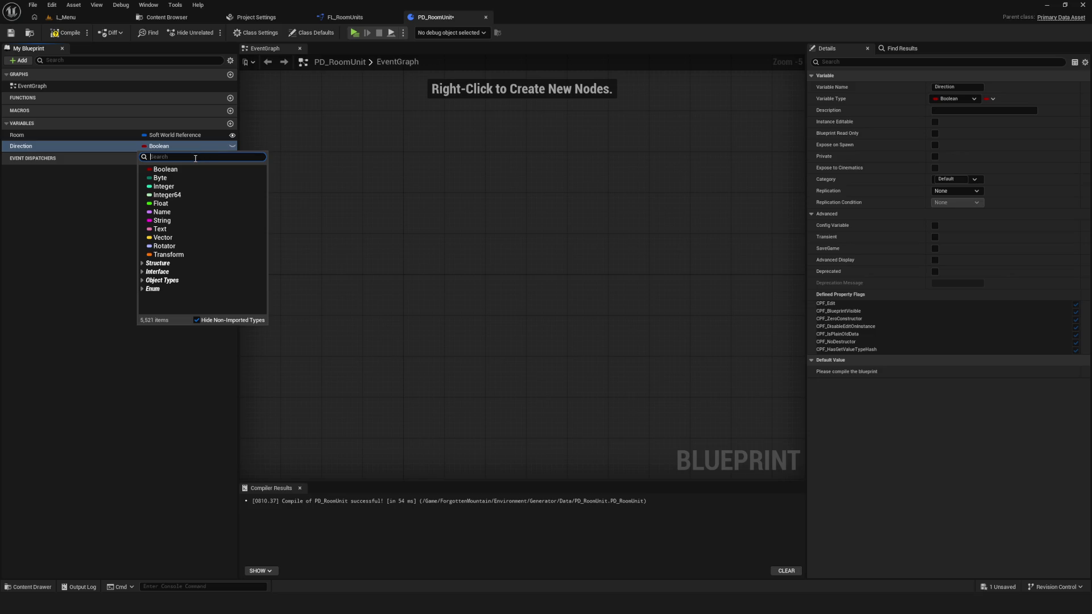
type("D")
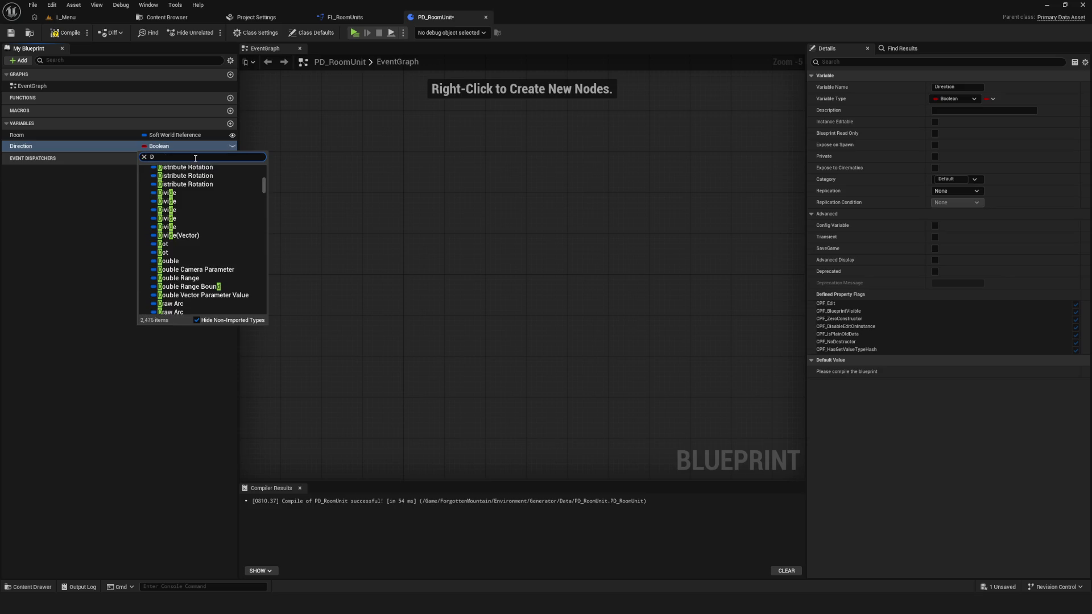
type("on")
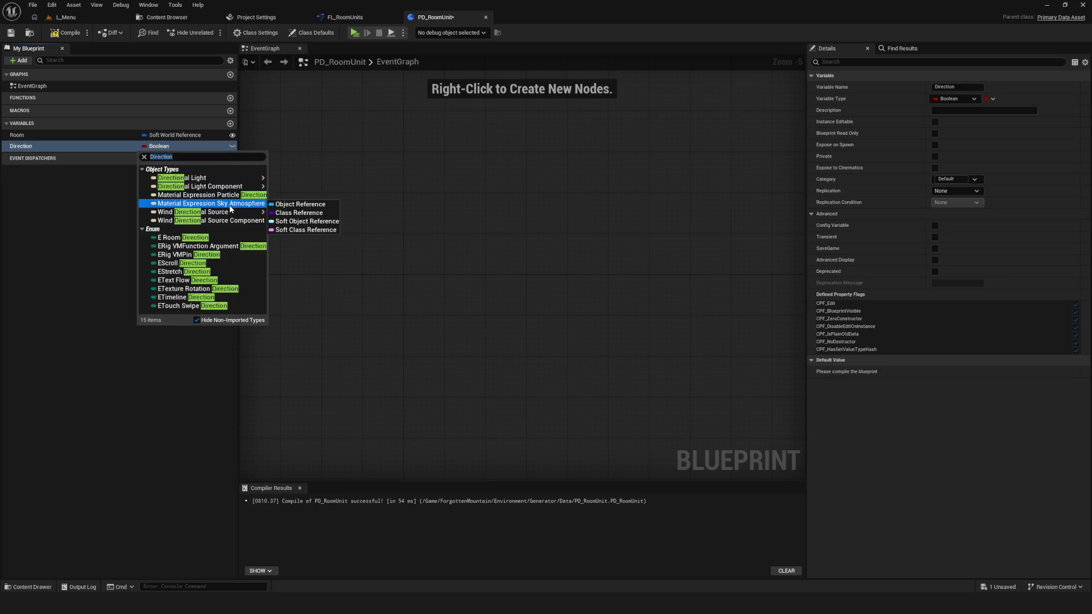
left_click(176, 237)
left_click(62, 33)
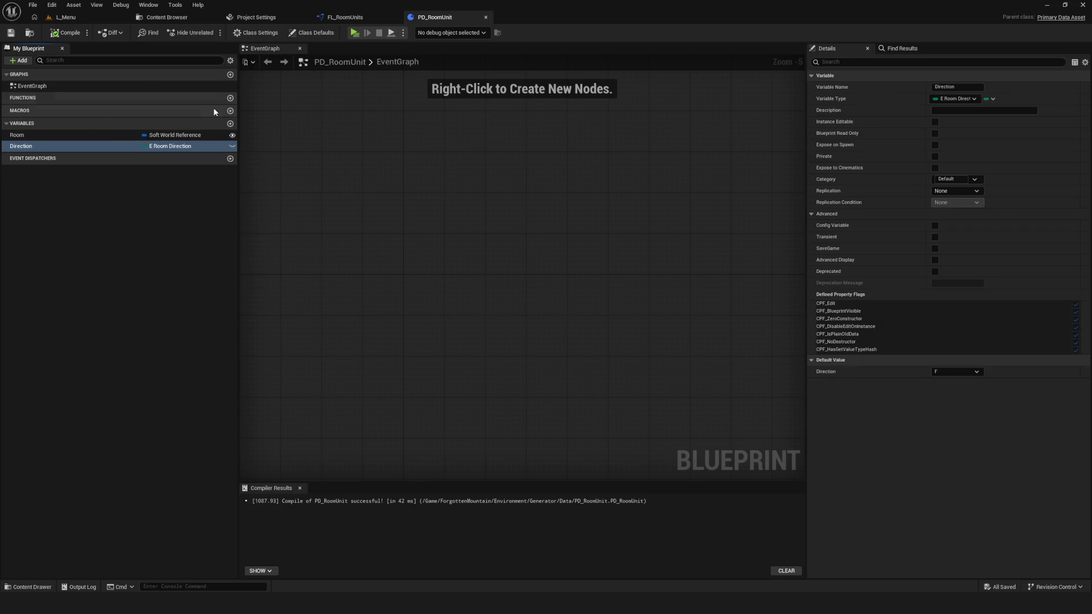
Step: Add another variable and rename Direction to RoomDirection
left_click(230, 123)
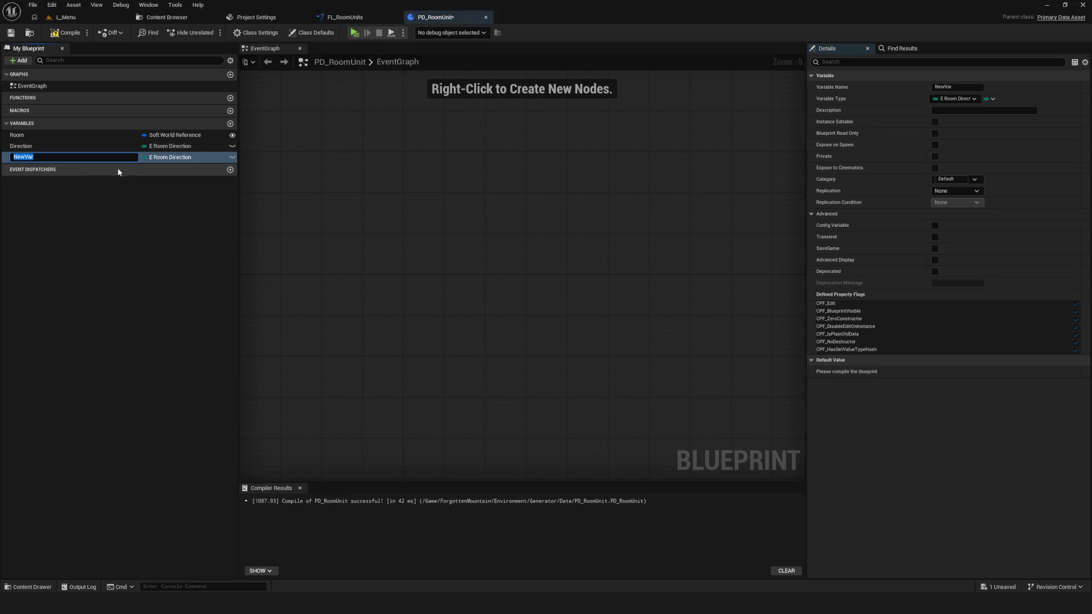
double_click(26, 145)
type("RoomType")
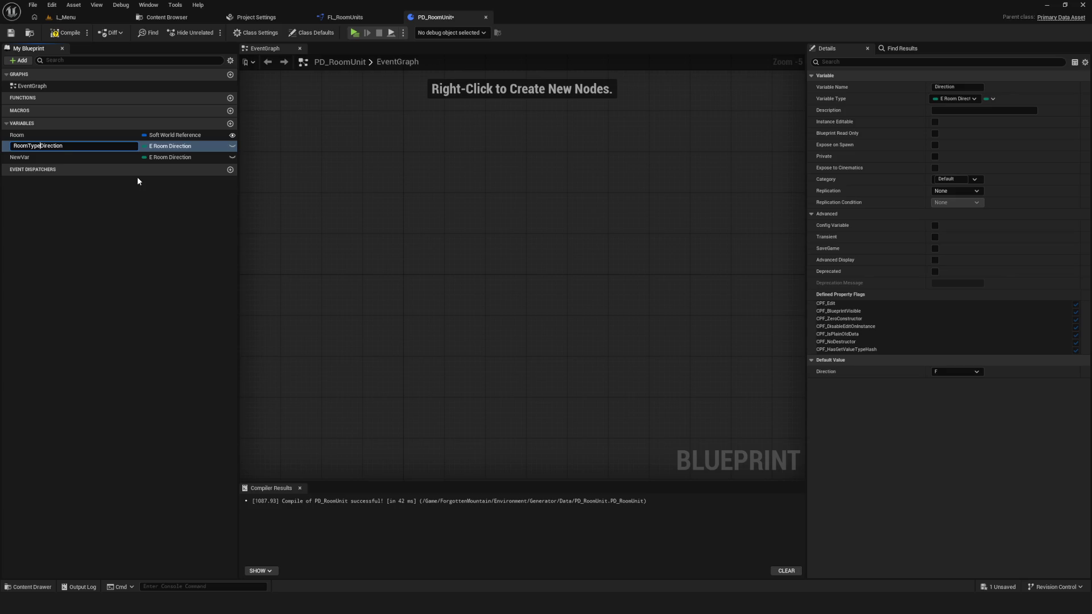
key("BackSpace")
key("BackSpace")
key("BackSpace")
key("Return")
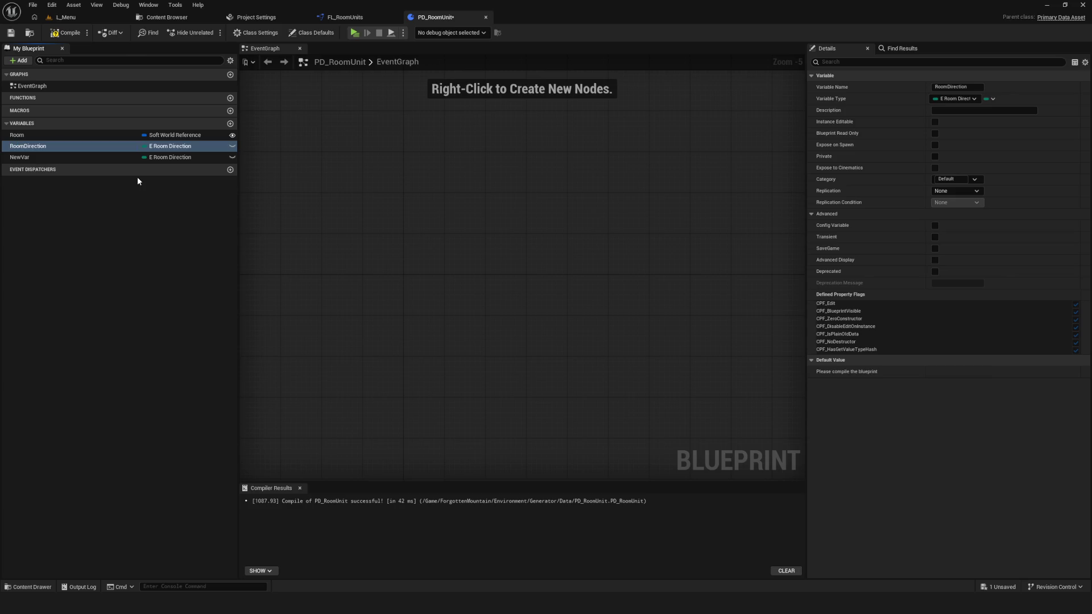
Step: Name the newest variable RoomType and set its type to the E Room Type enum
double_click(68, 158)
type("Roo")
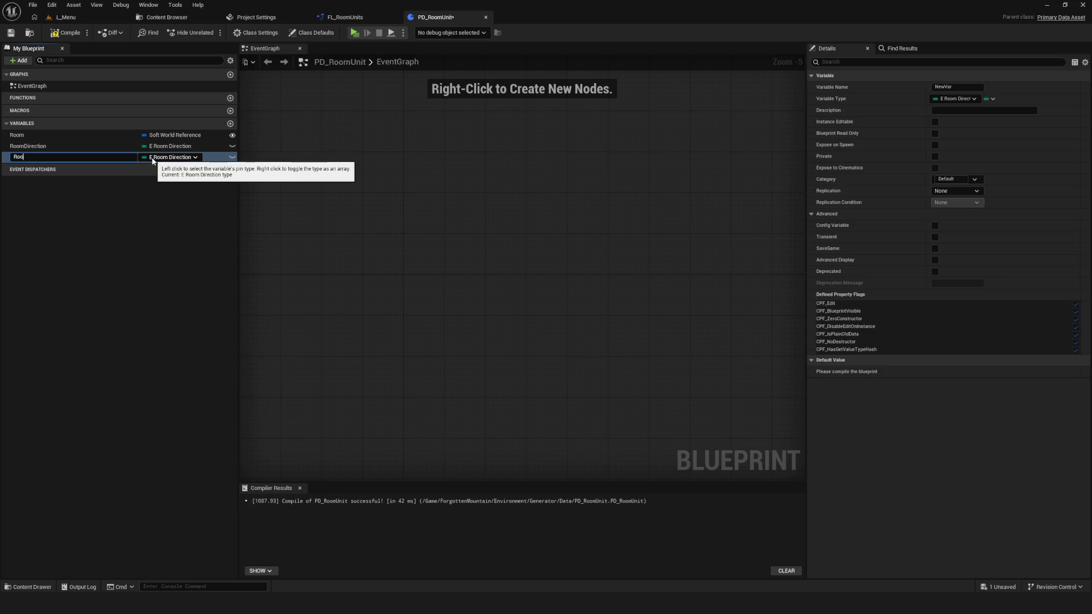
type("mType")
key("Return")
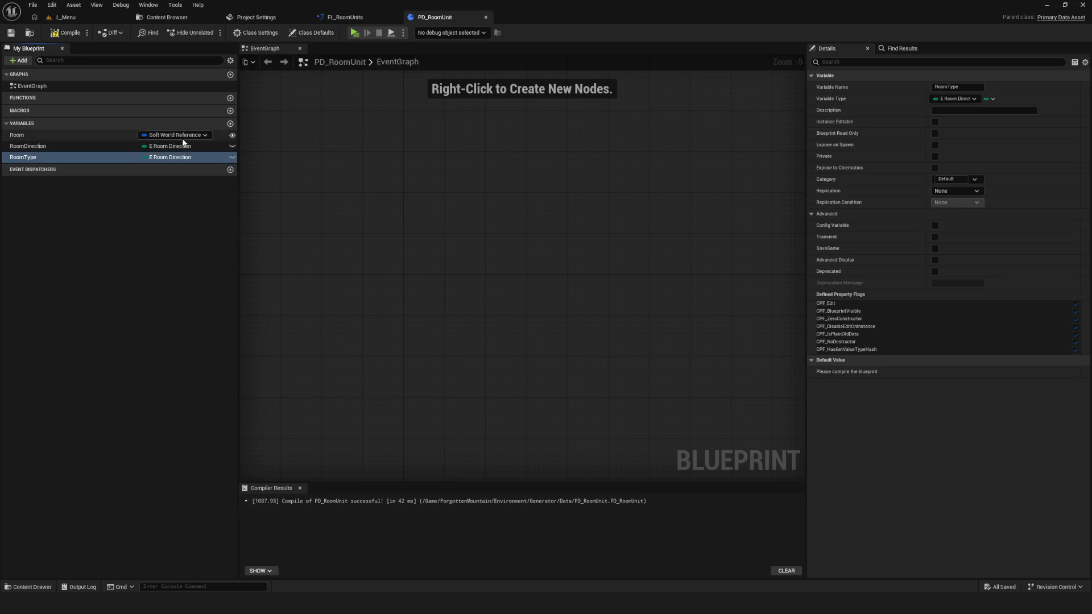
left_click(180, 157)
type("R")
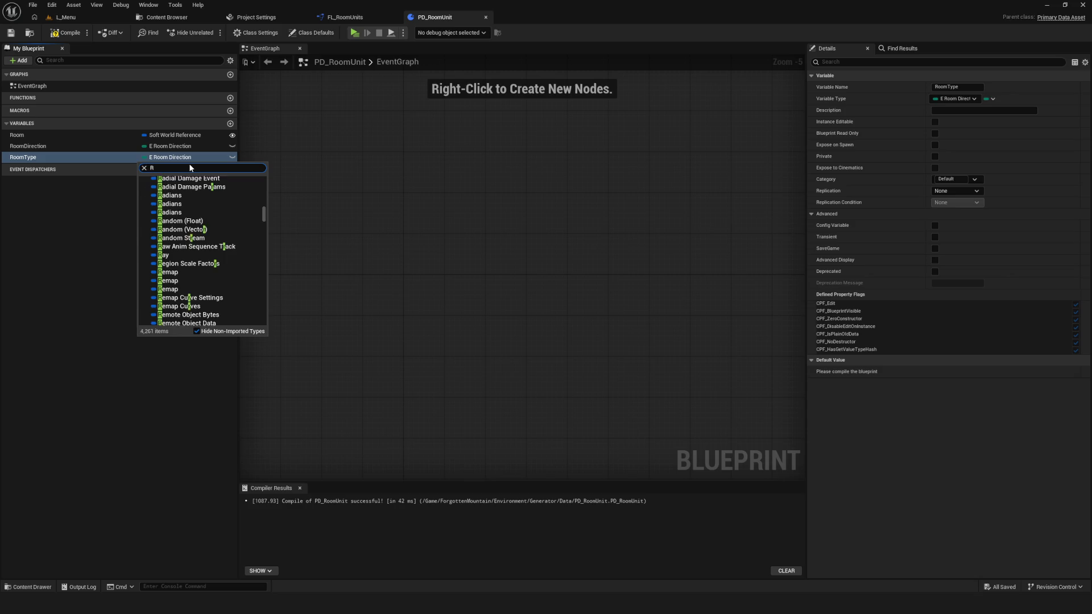
type("oomType")
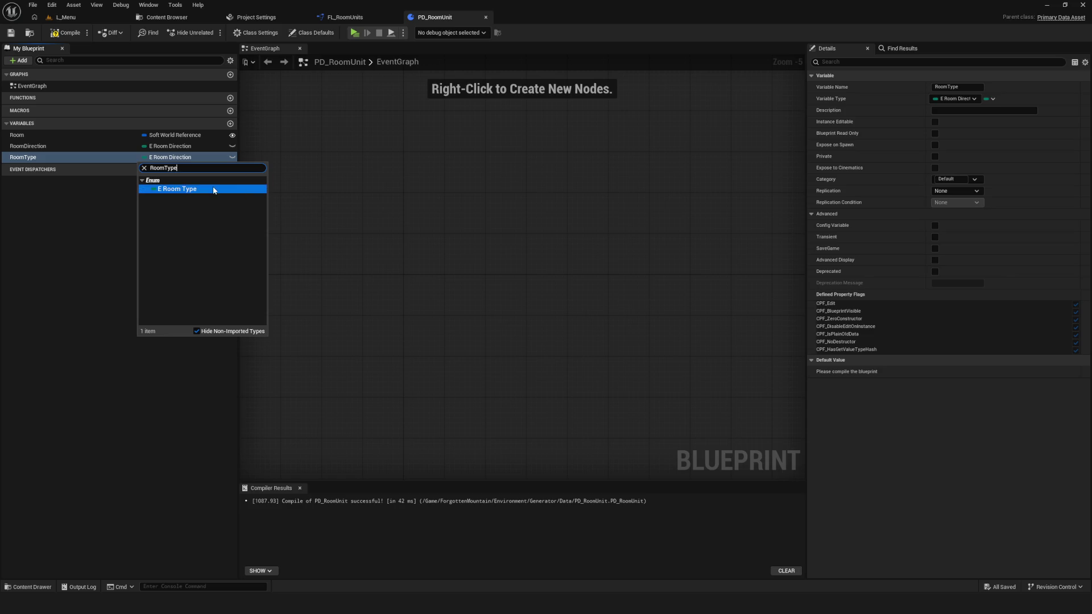
left_click(177, 189)
Step: Save PD_RoomUnit, review the Enum folder's enumerations, and add another new variable
left_click(69, 32)
left_click(11, 32)
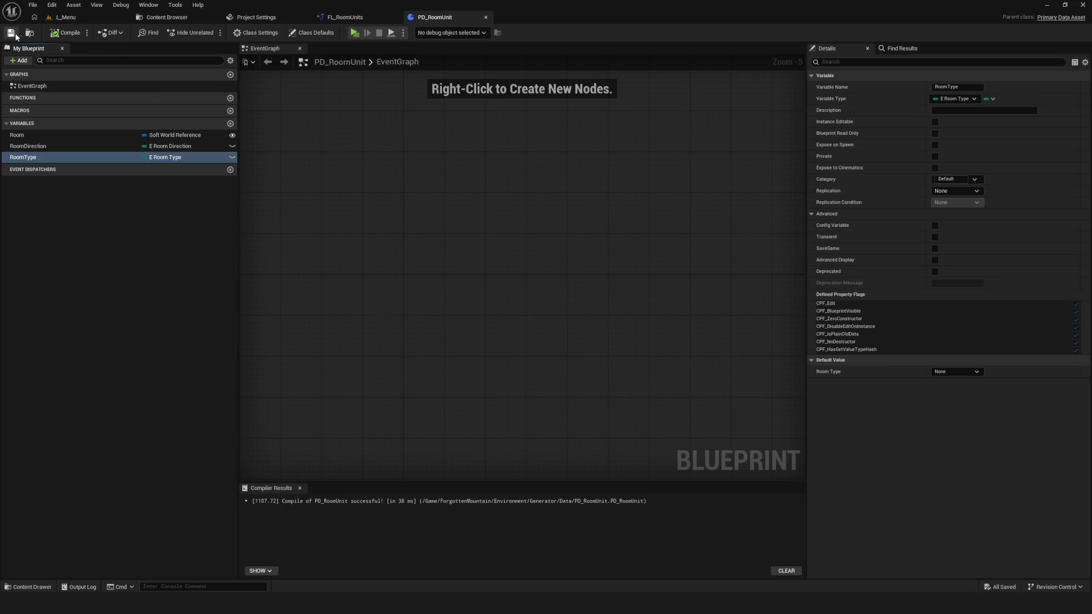
left_click(167, 18)
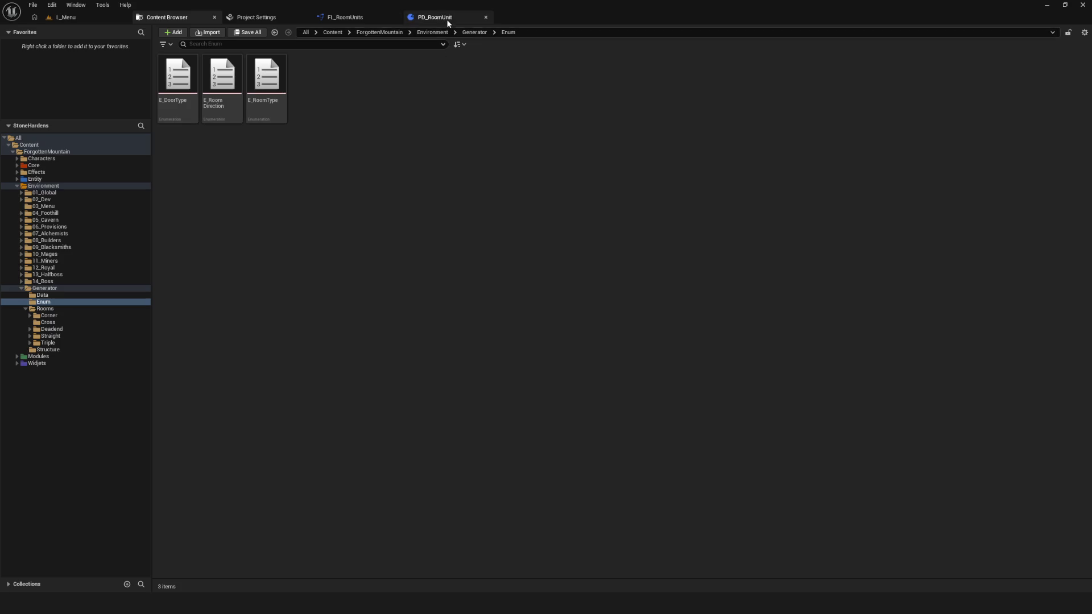
left_click(432, 17)
left_click(230, 124)
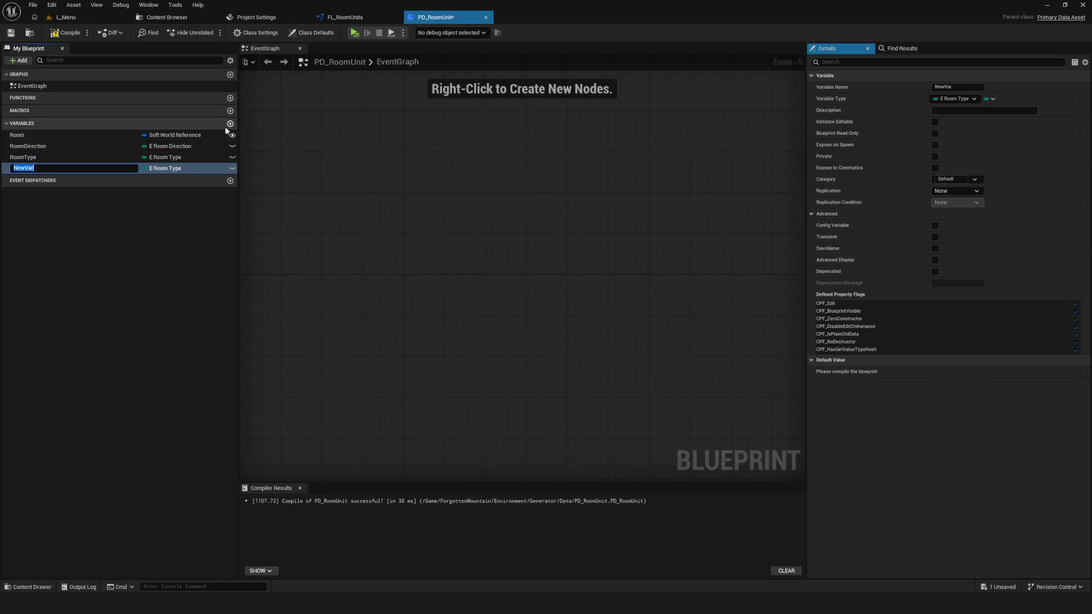
Step: Name the new variable Level, then cancel its type choice and delete it
type("Level")
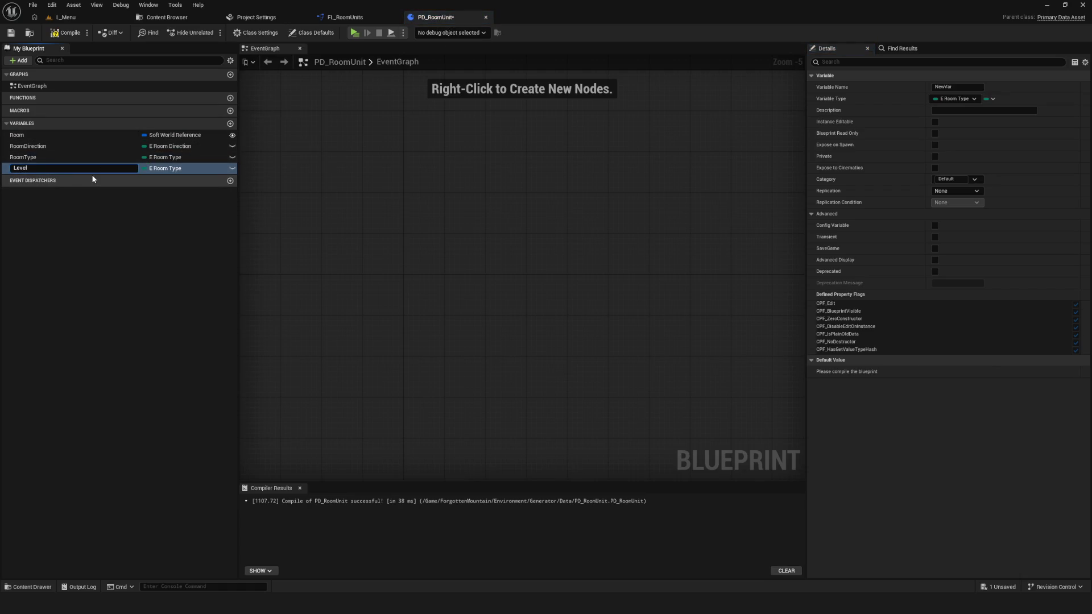
key("Return")
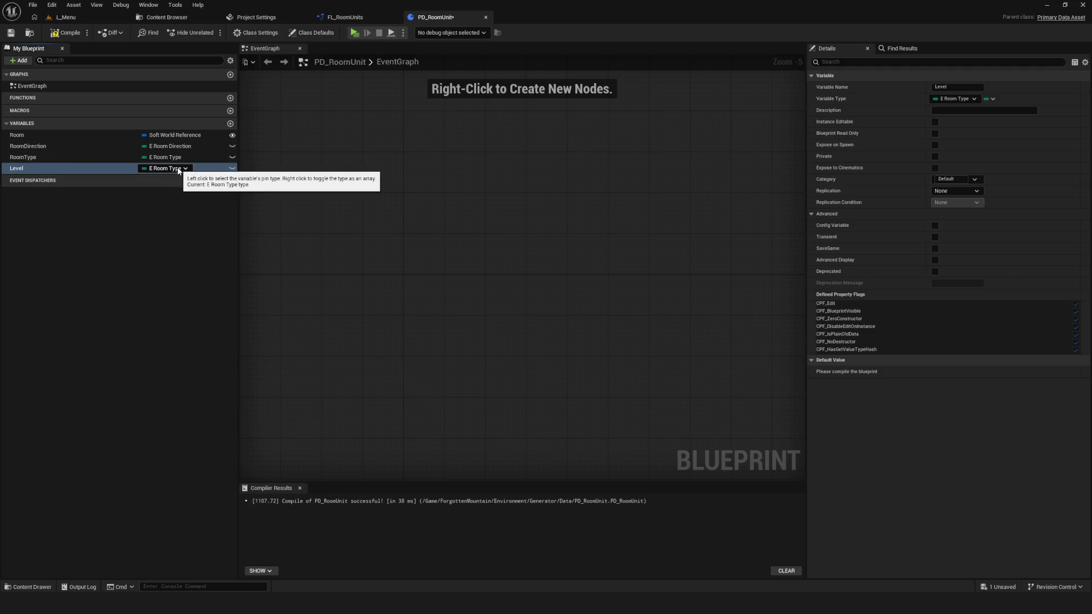
left_click(182, 169)
type("Level")
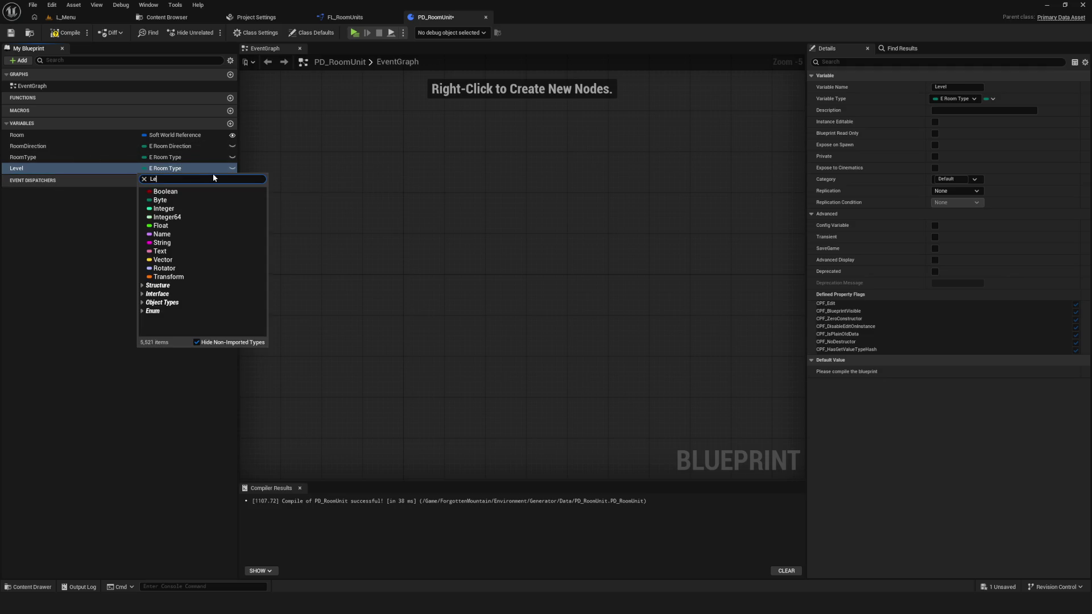
key("Escape")
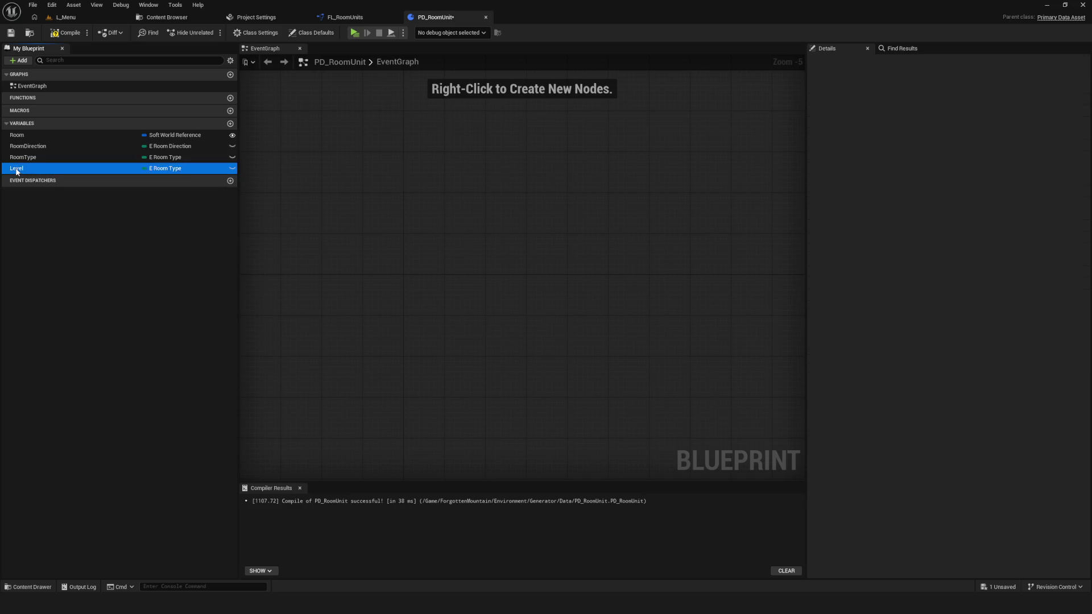
key("Delete")
Step: Recompile and save PD_RoomUnit, then reorder RoomDirection above Room
key("F7")
key("ctrl+s")
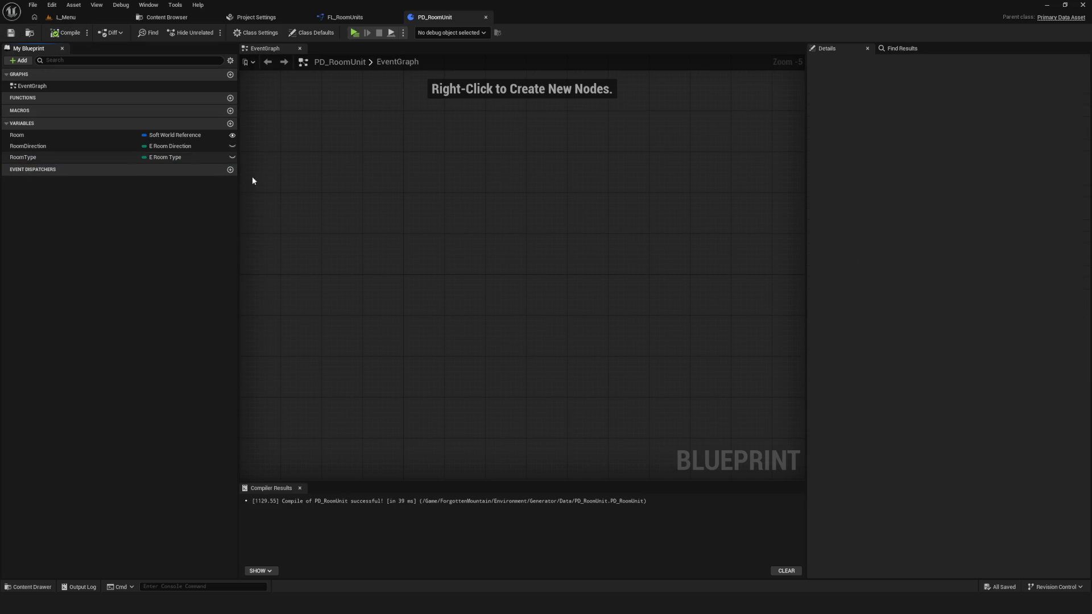
left_click_drag(37, 146, 36, 134)
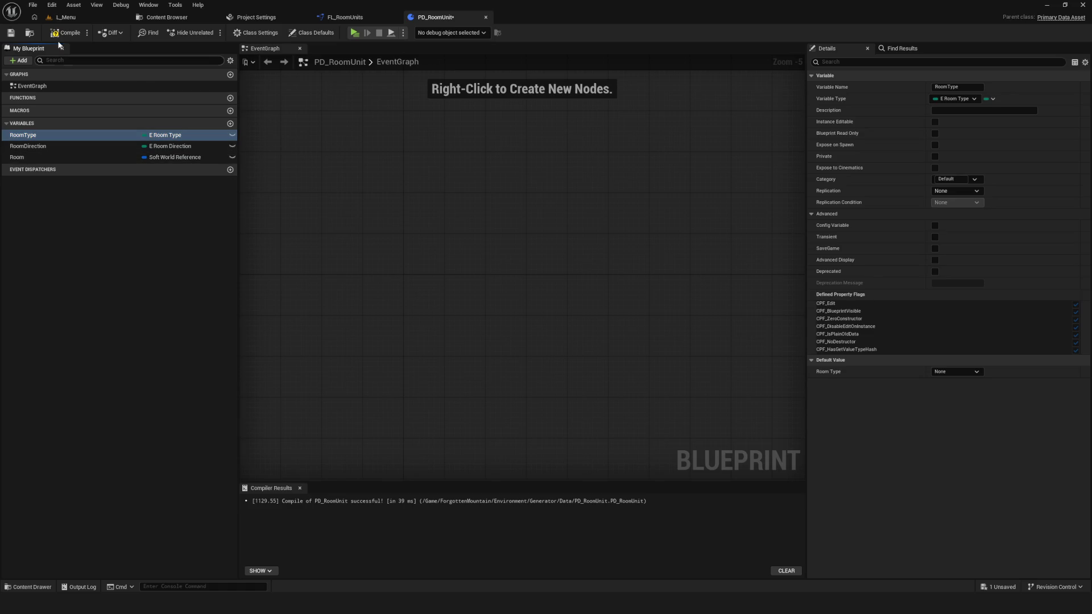
Step: Save, then add a new Integer variable named Number in place of ID
left_click(17, 36)
left_click(230, 123)
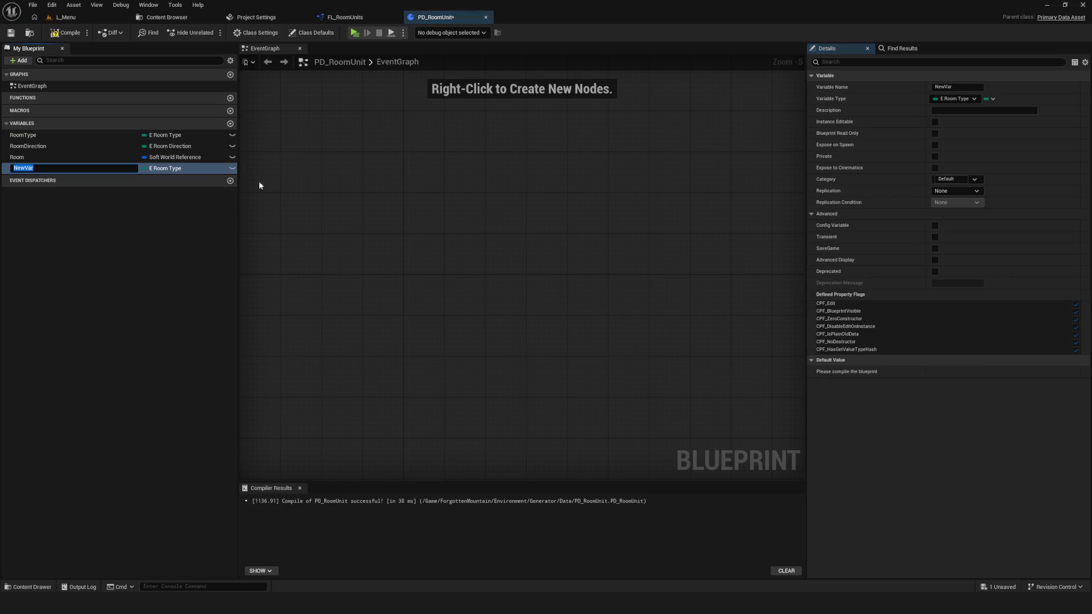
left_click(177, 169)
left_click(164, 208)
double_click(39, 168)
type("ID")
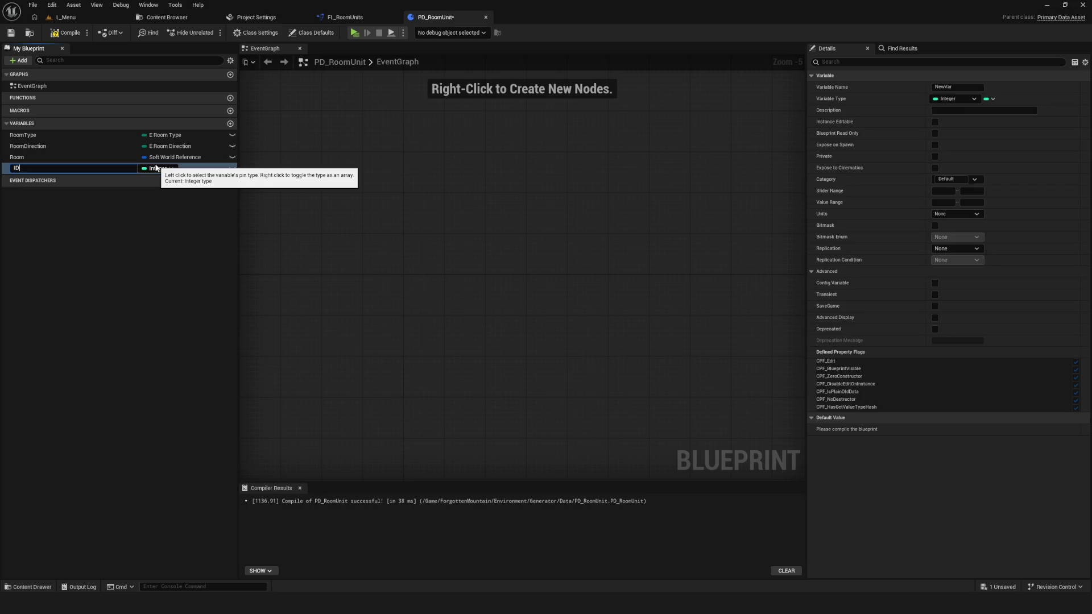
key("BackSpace")
key("BackSpace")
type("Num")
key("Return")
Step: Recompile and save PD_RoomUnit with the Number variable
left_click(65, 32)
left_click(10, 34)
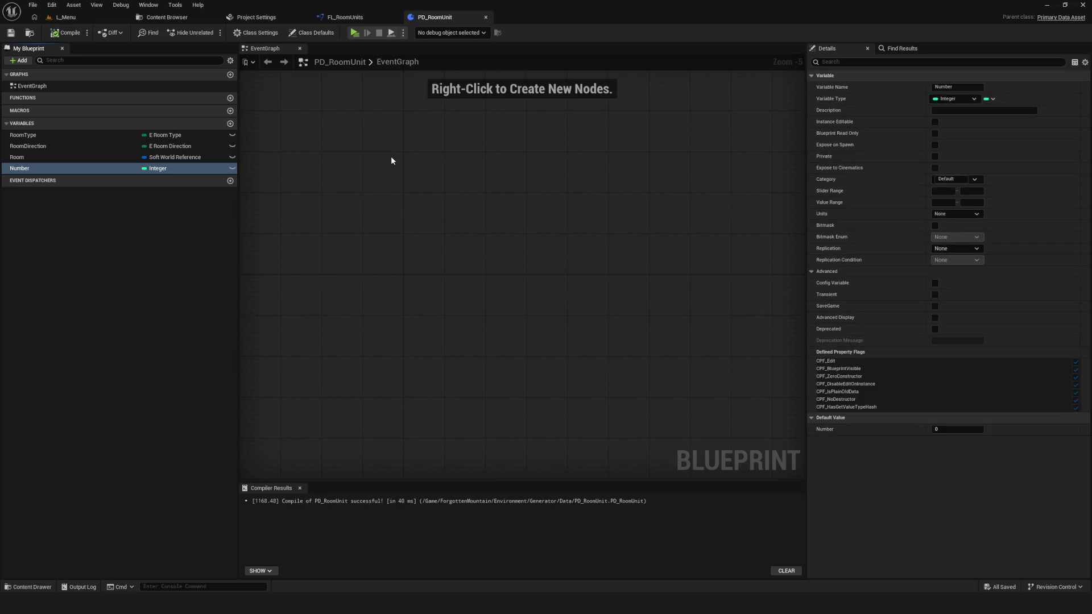
left_click(65, 33)
Step: Pan and zoom around PD_RoomUnit's empty EventGraph after compiling
mouse_move(411, 121)
left_mouse_down()
mouse_move(553, 313)
mouse_move(388, 258)
mouse_move(396, 244)
left_mouse_up()
scroll(425, 231, "down", 5)
scroll(427, 229, "up", 5)
mouse_move(478, 99)
left_mouse_down()
mouse_move(461, 122)
mouse_move(465, 135)
left_mouse_up()
Step: Open the Data folder and select DA_Room_Corner_FL_01, cancelling an accidental delete
left_click(171, 22)
left_click(55, 302)
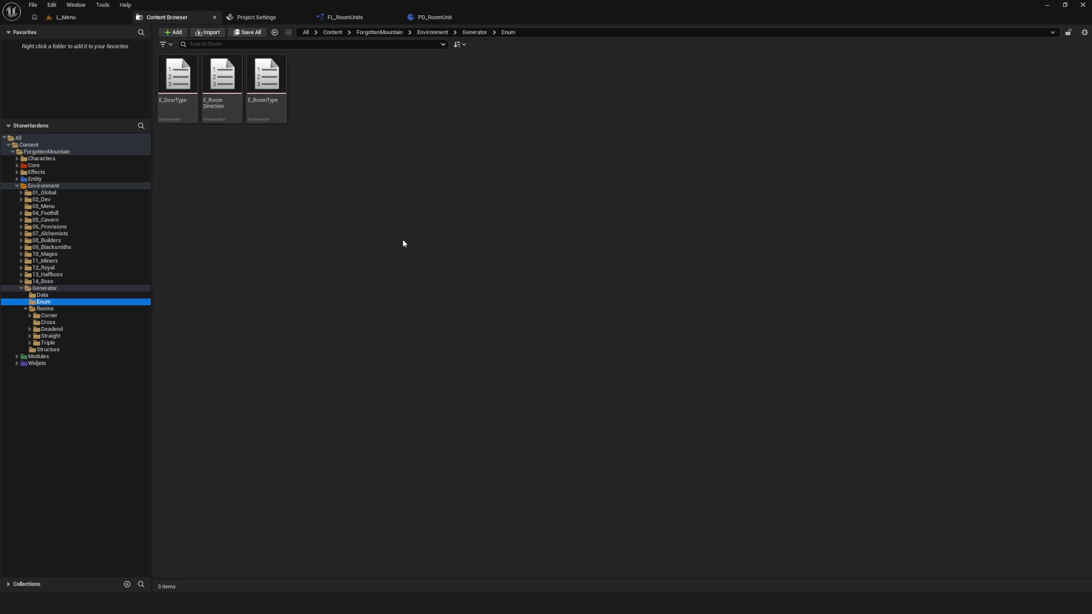
left_click(42, 296)
left_click(178, 80)
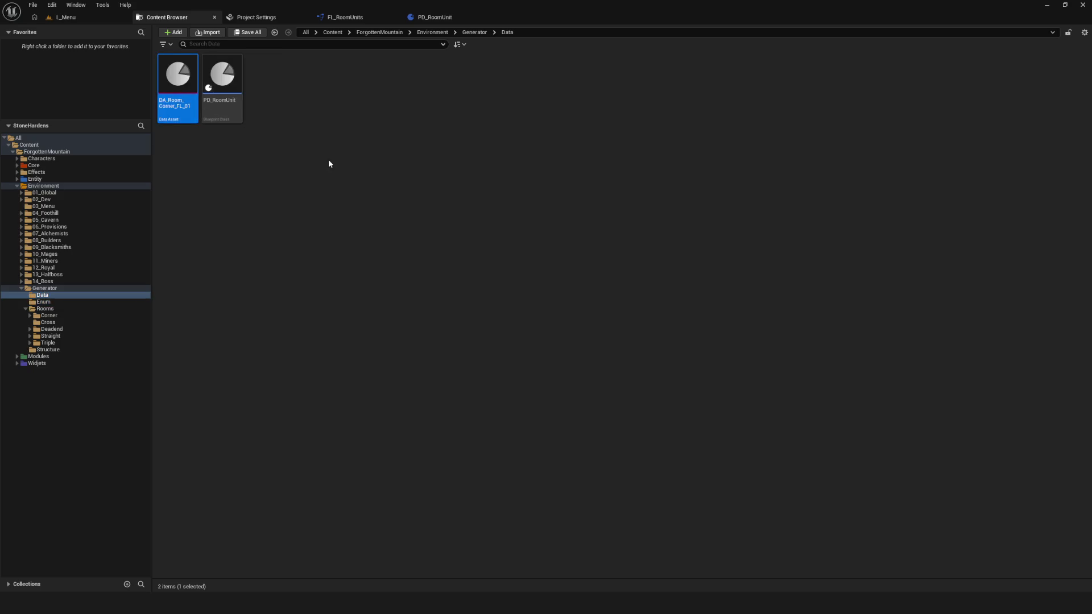
key("Delete")
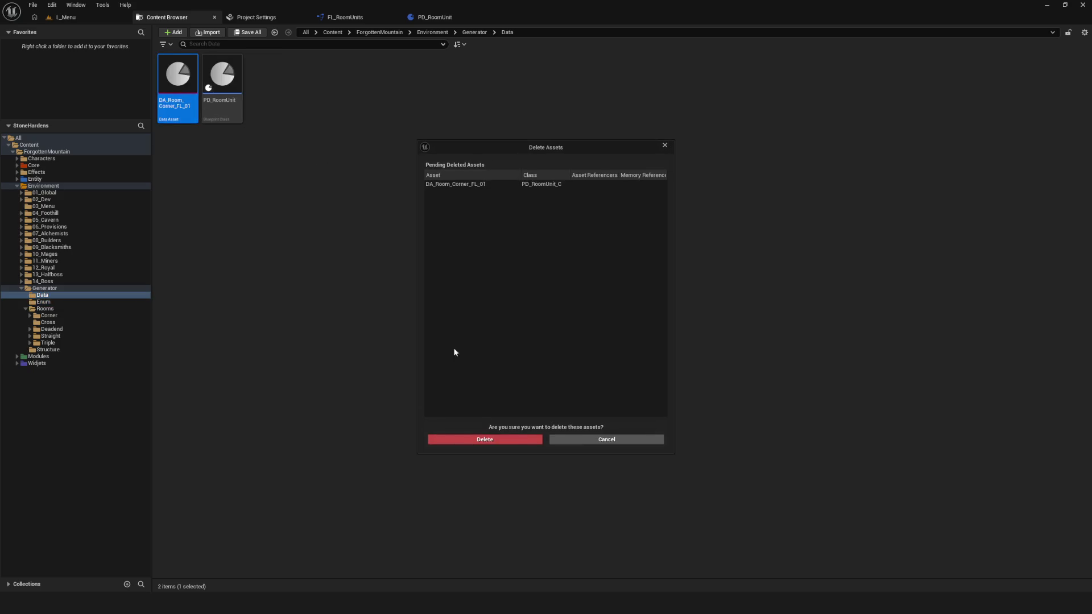
left_click(597, 439)
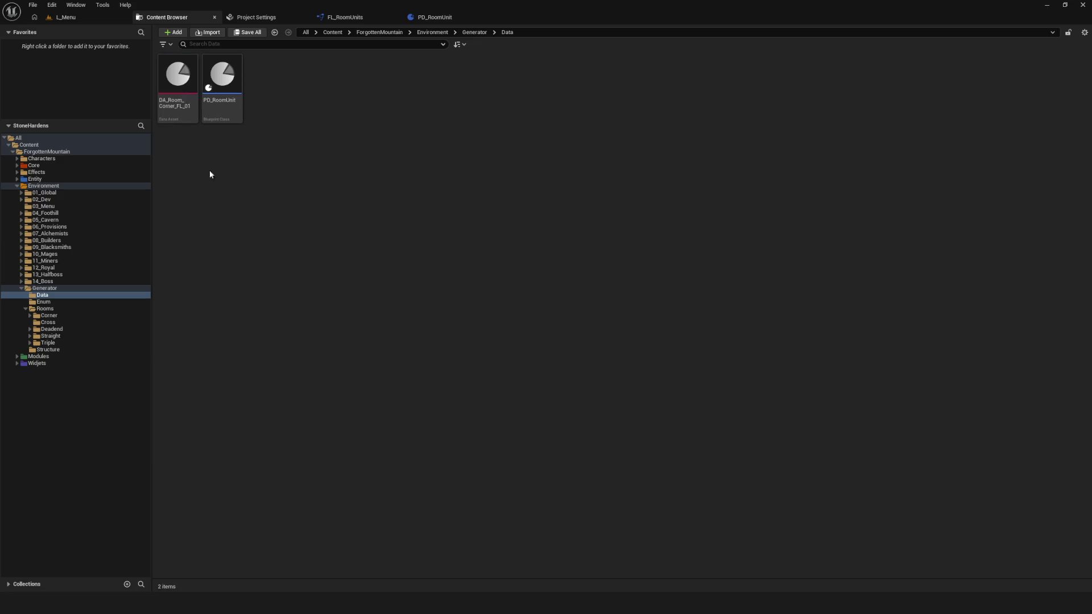
Step: Rename the asset to DA_Room_Deadend_F_01, then view the Corner rooms folder
left_click(182, 103)
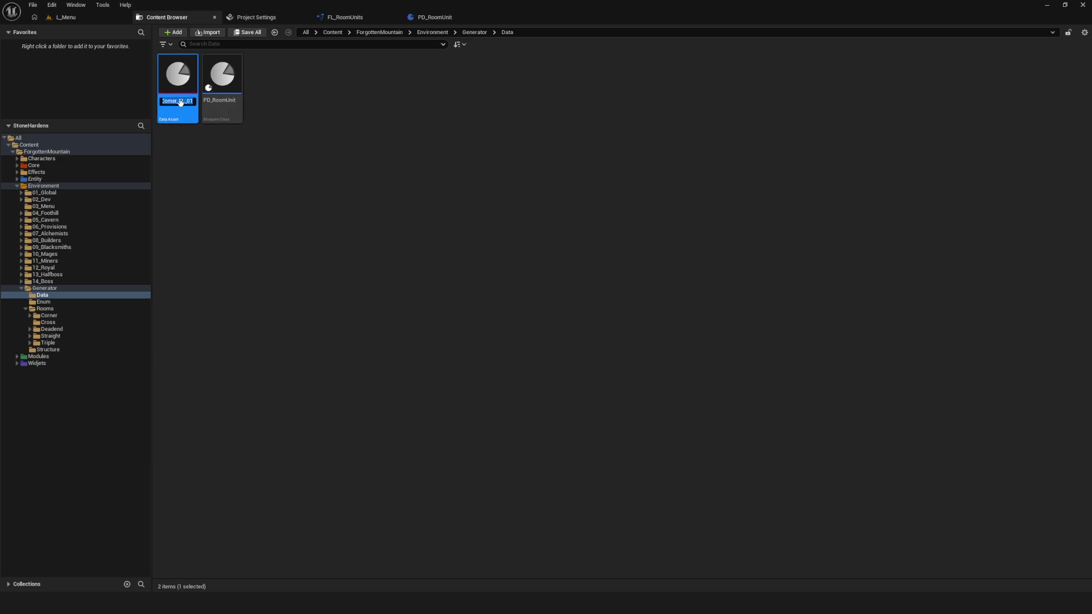
type("DA_Room_C")
type("Dead")
type("end")
type("_")
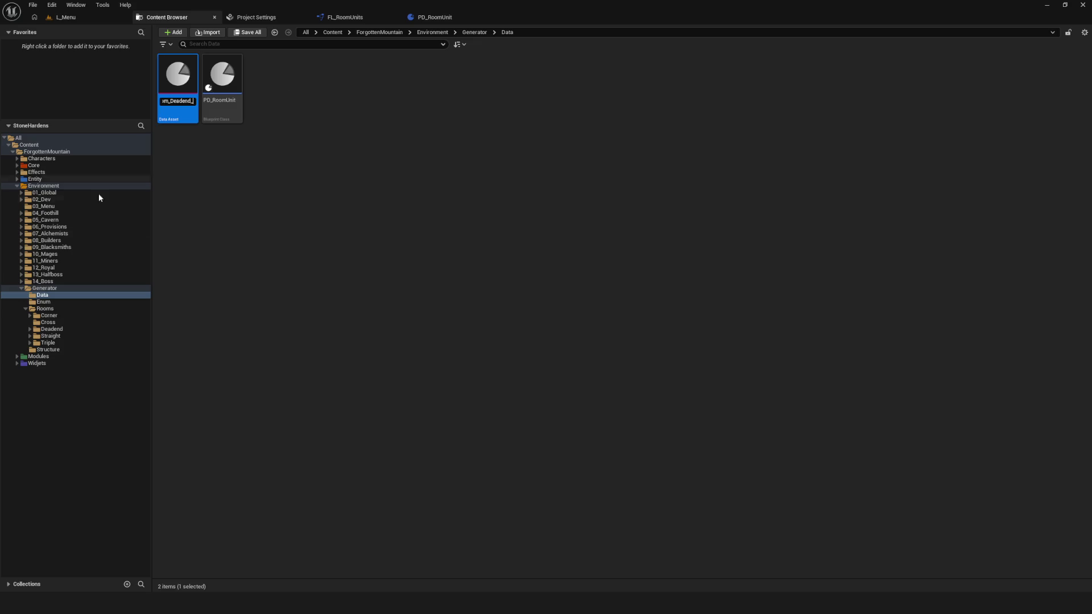
left_click(29, 329)
key("F2")
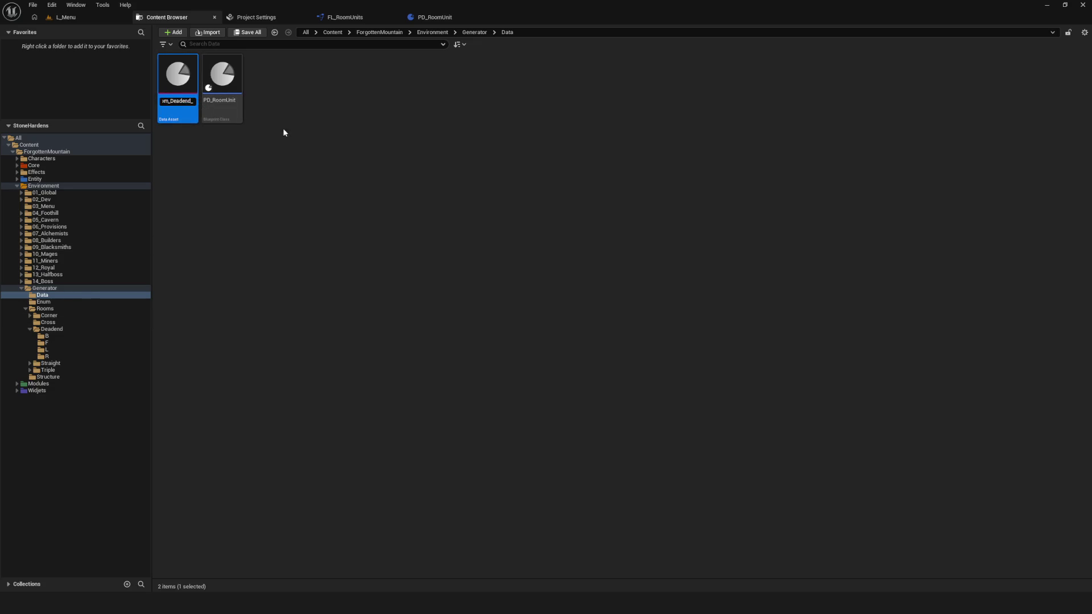
type("F")
type("_")
type("01")
key("Return")
left_click(351, 173)
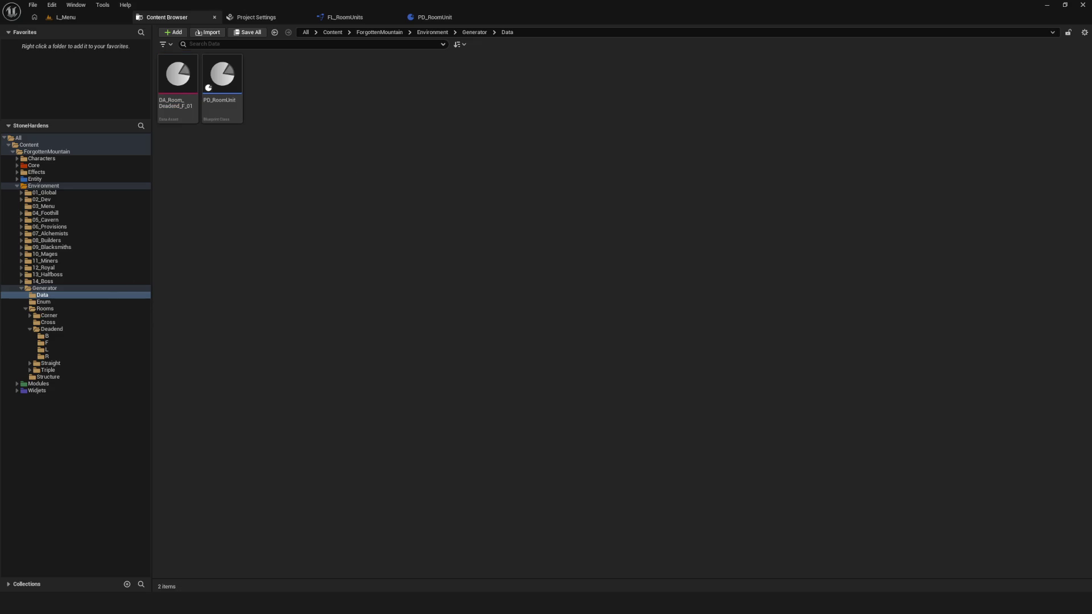
left_click(59, 316)
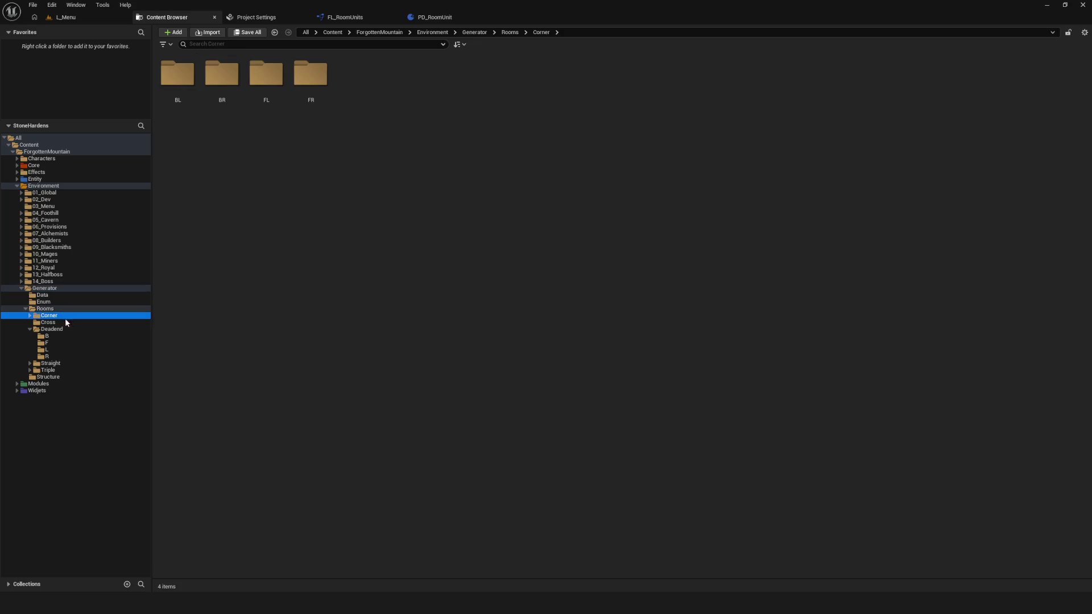
Step: Inspect the Deadend B, F and L subfolders, then return to the Data folder
left_click(59, 336)
left_click(58, 343)
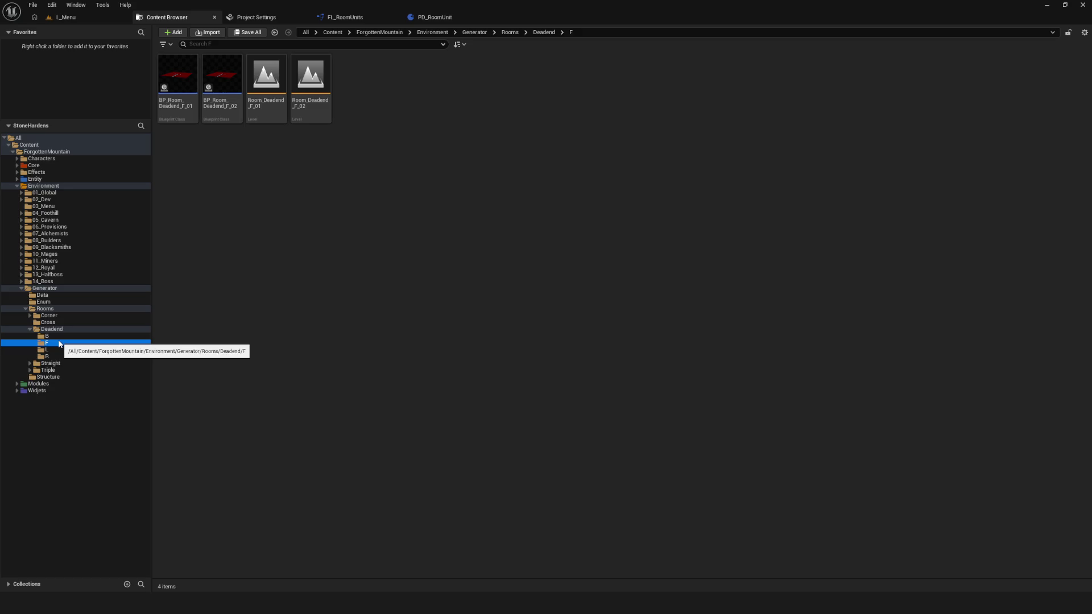
left_click(42, 295)
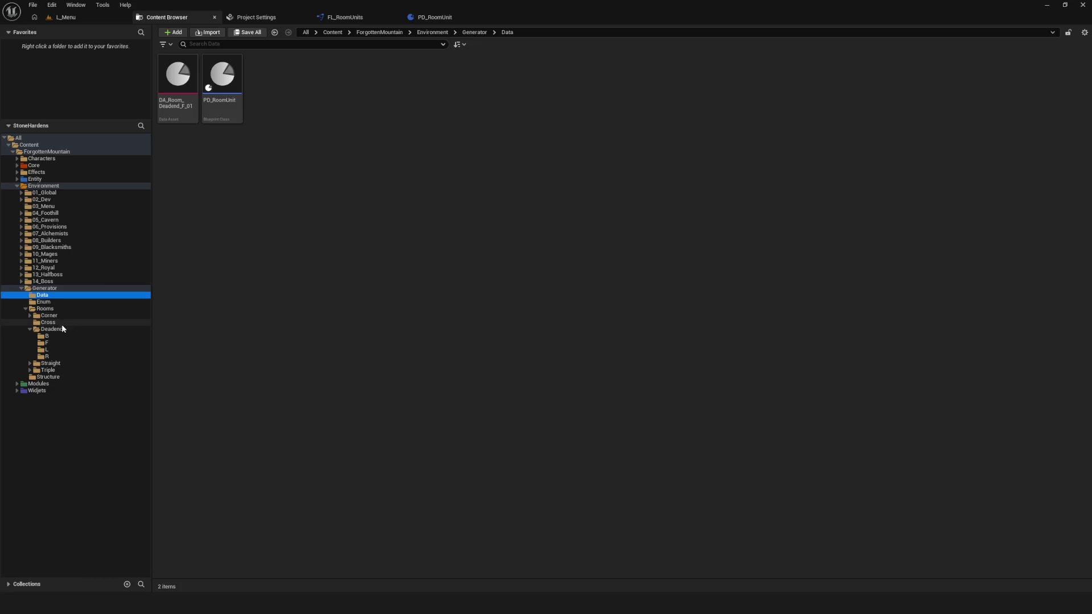
left_click(57, 343)
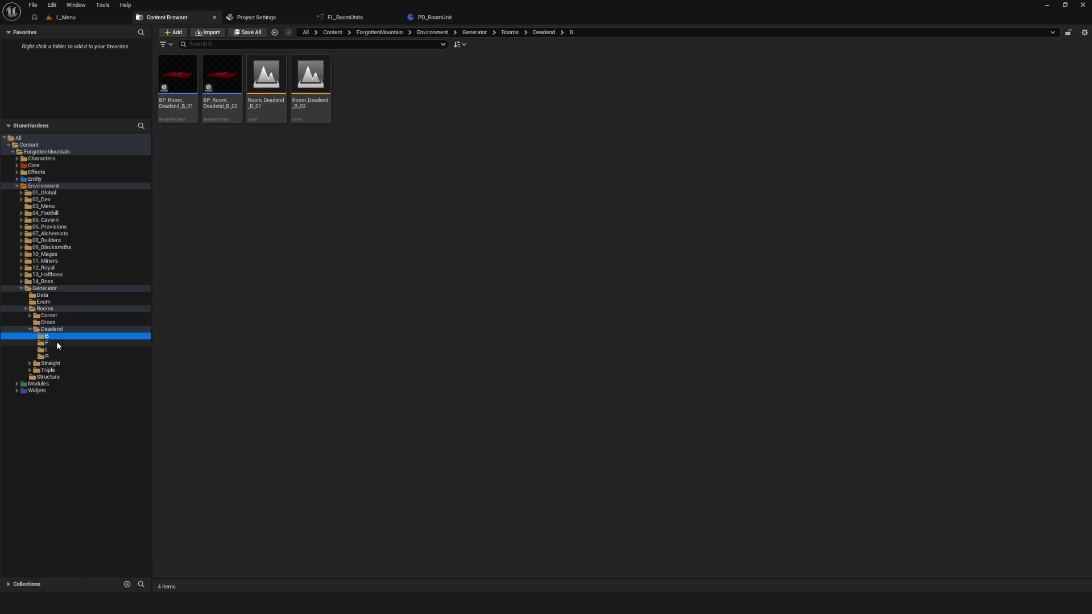
key("Up")
key("Down")
key("Down")
key("Down")
key("Up")
left_click(43, 295)
Step: Drag DA_Room_Deadend_F_01 into Rooms > Deadend > F and verify it there
mouse_move(177, 79)
left_mouse_down()
mouse_move(201, 216)
mouse_move(222, 241)
mouse_move(185, 106)
mouse_move(173, 168)
mouse_move(74, 363)
mouse_move(60, 343)
left_mouse_up()
left_click(255, 192)
left_click(85, 362)
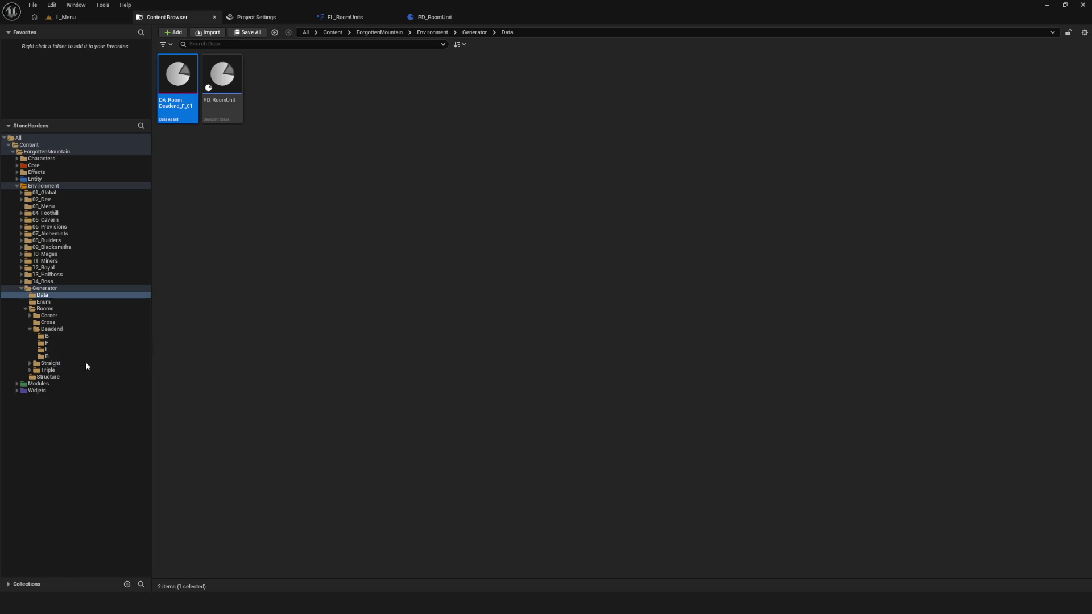
left_click(61, 343)
left_click(266, 111)
left_click(493, 224)
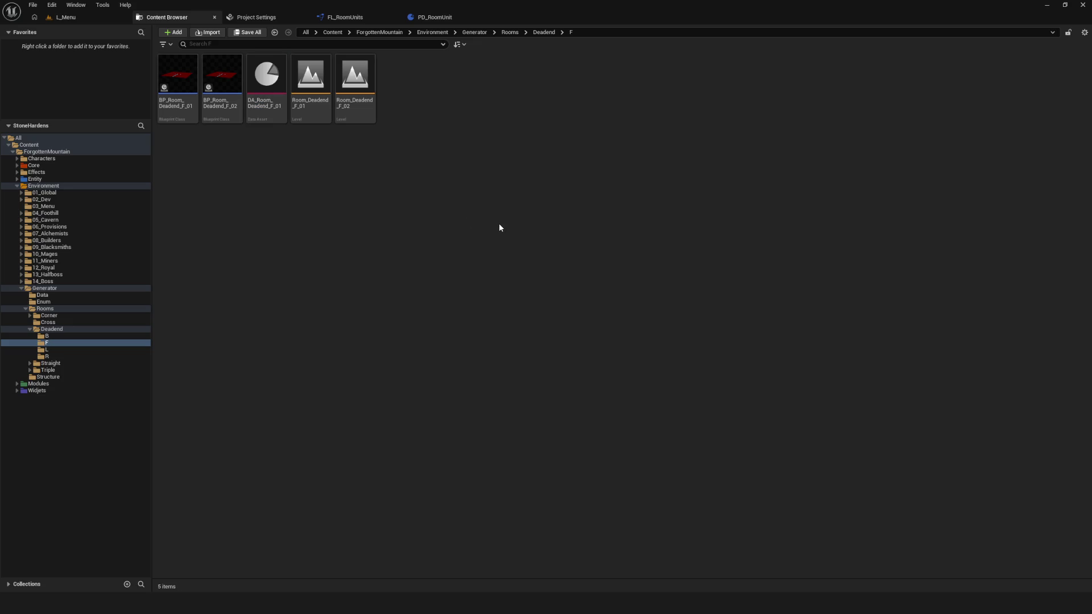
left_click(268, 86)
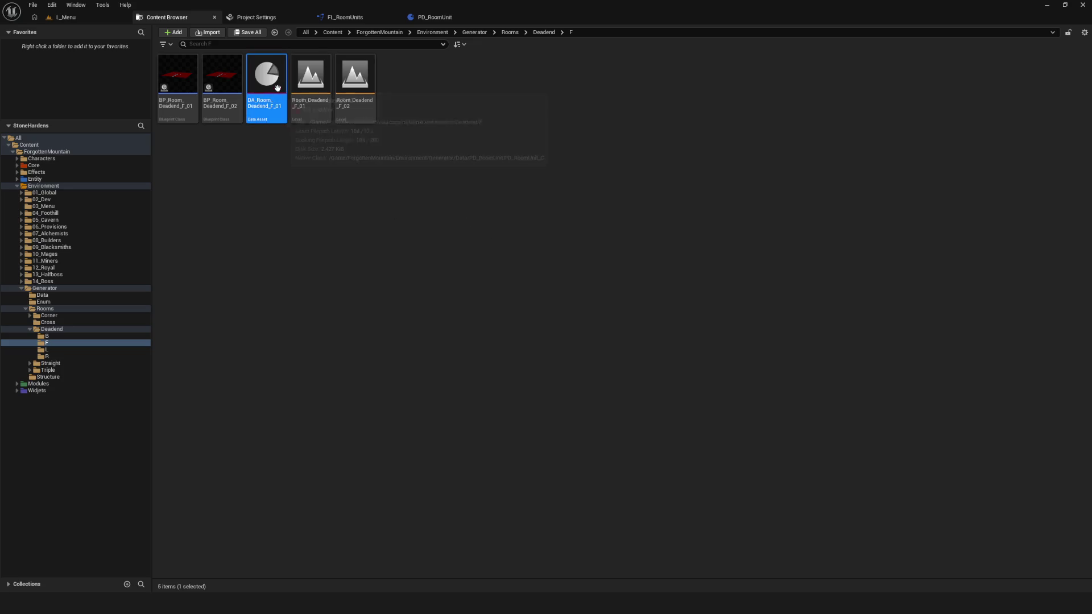
Step: Duplicate the data asset as DA_Room_Deadend_F_02 and save it
key("ctrl+d")
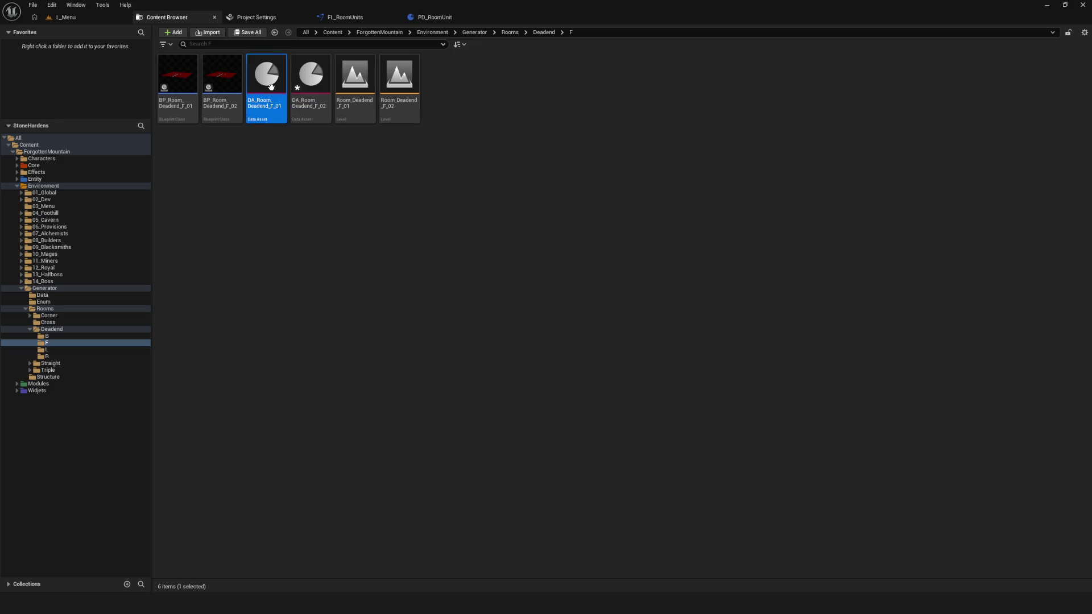
right_click(313, 92)
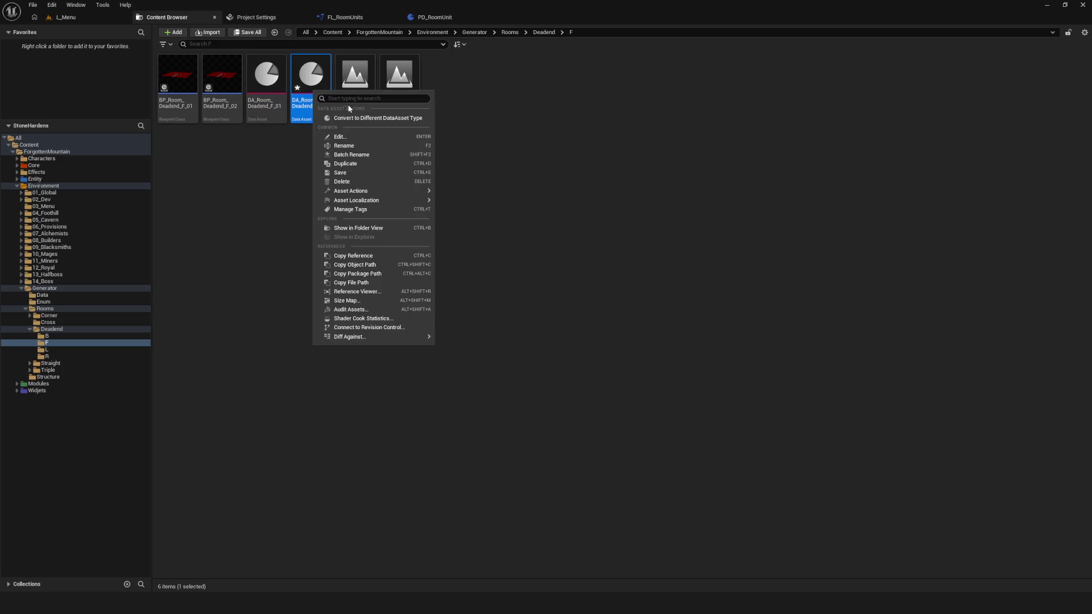
left_click(348, 172)
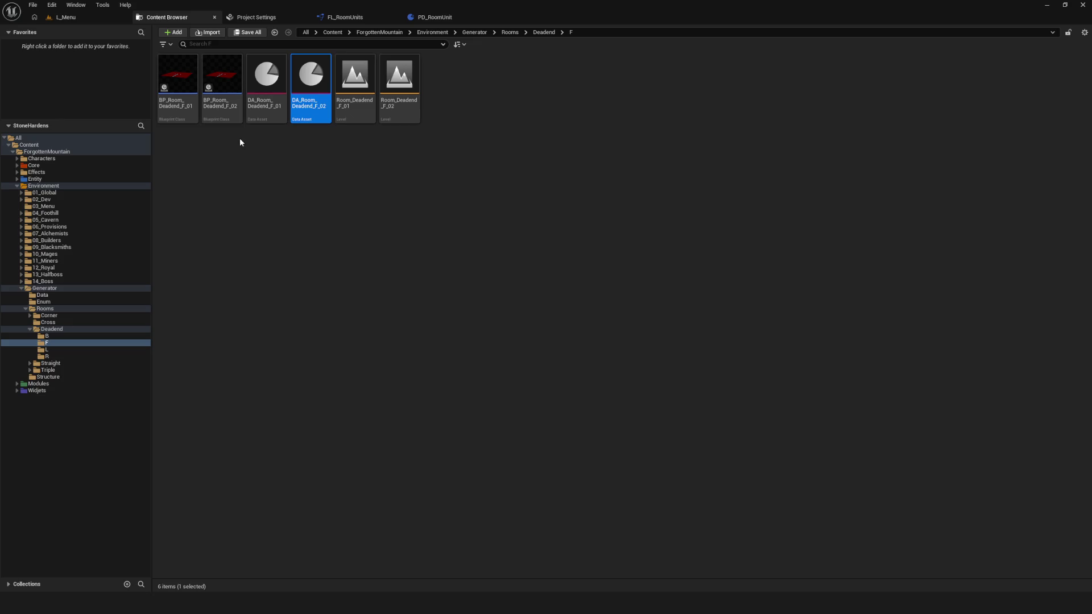
Step: Clear the selection and expand the Straight rooms folder to show FB and LR
left_click(386, 181)
left_click(485, 205)
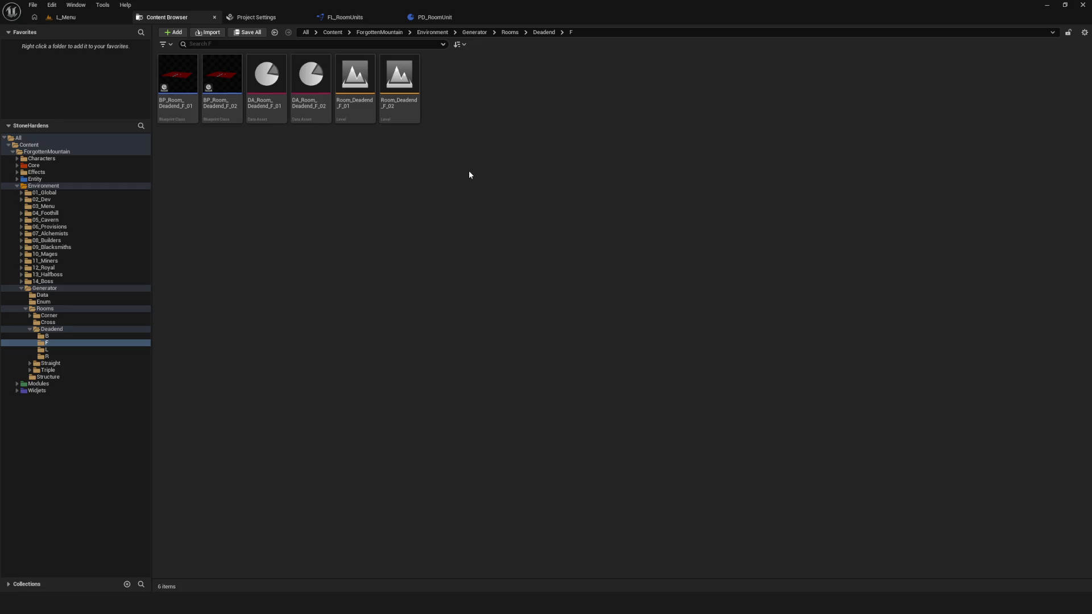
left_click(30, 364)
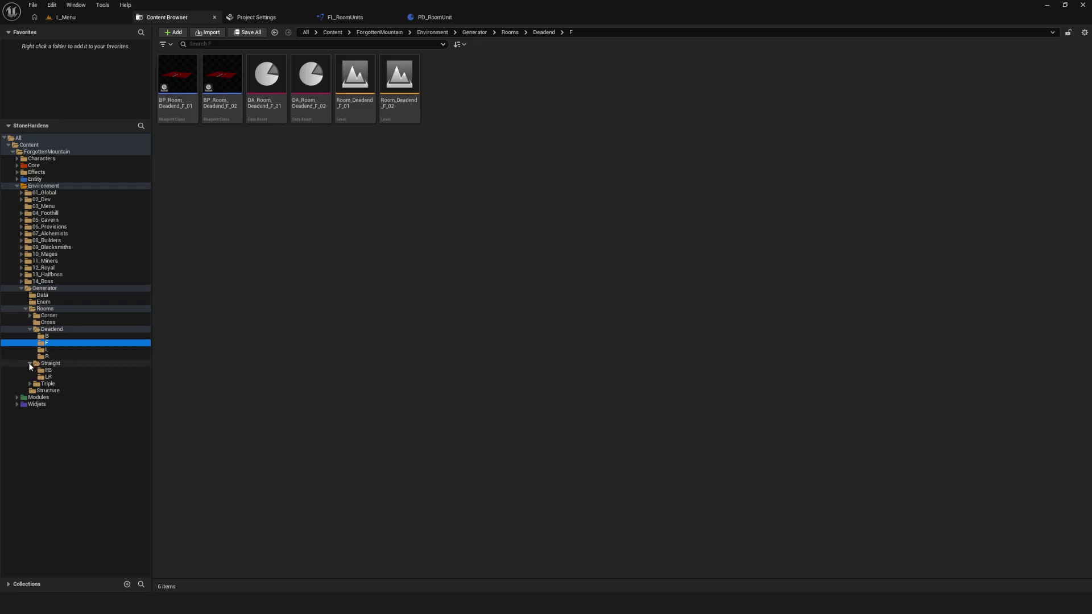
Step: Expand the Triple and Corner room folders and browse the Deadend F data assets
left_click(30, 384)
left_click(30, 316)
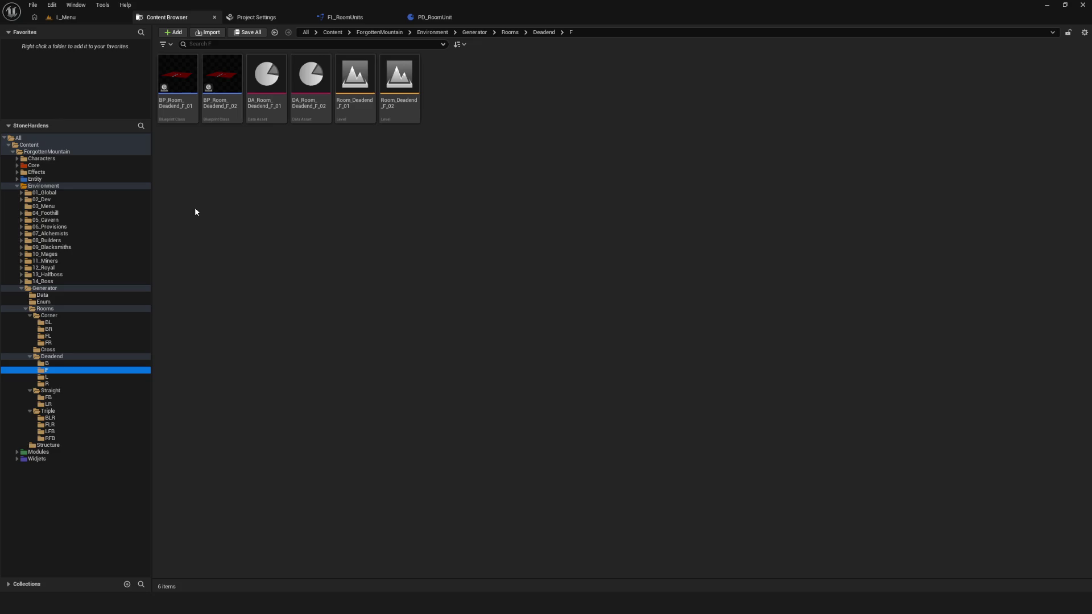
left_click(367, 196)
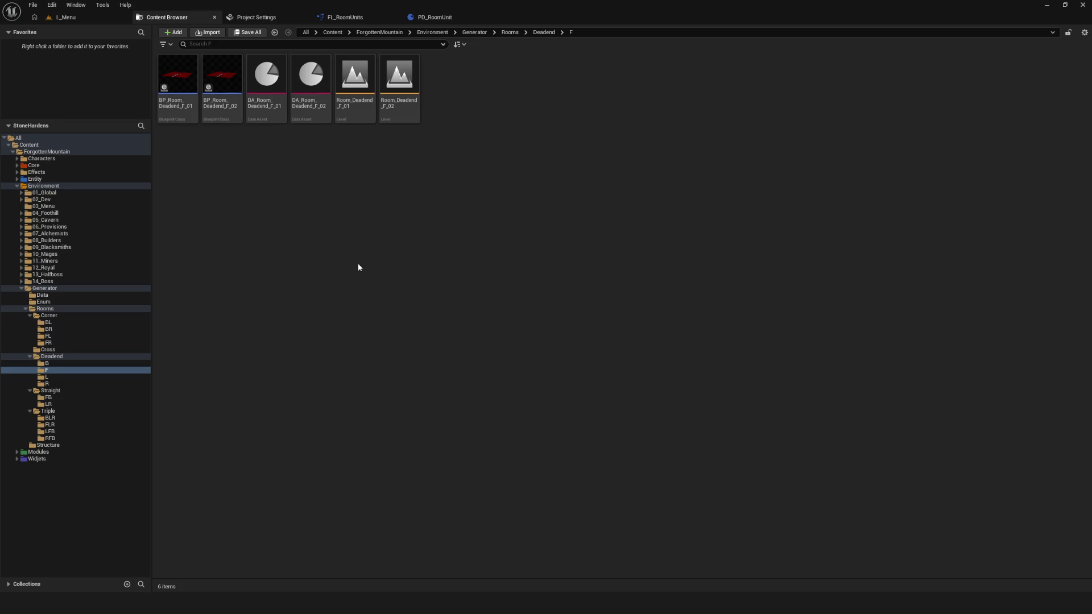
left_click(305, 82)
left_click(389, 210)
Step: Open DA_Room_Deadend_F_01 and set Room Type Deadend and Room Direction F
left_click(311, 79)
double_click(266, 80)
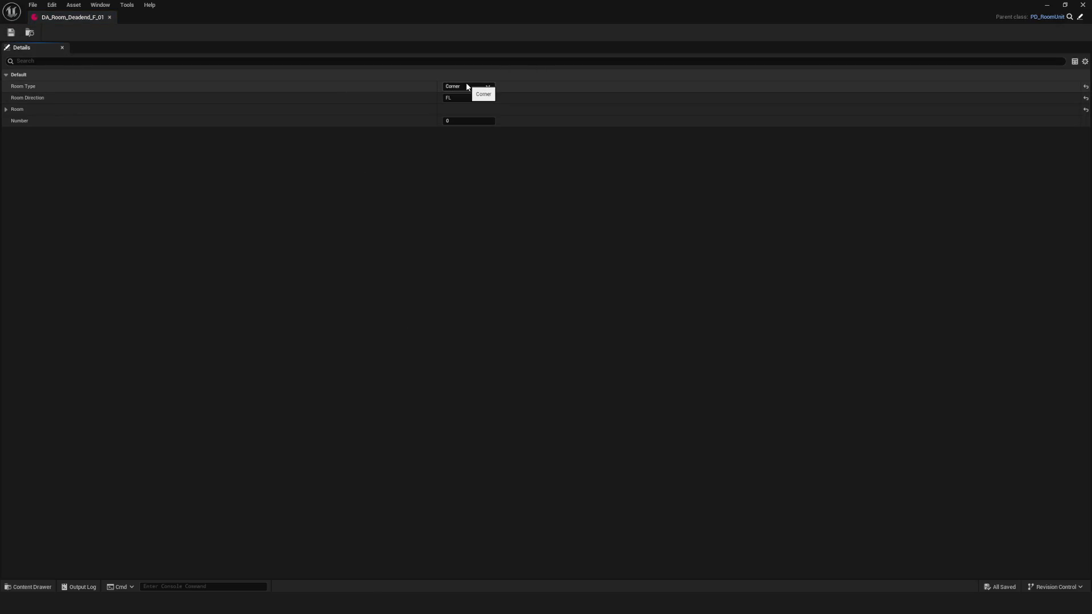
left_click(466, 86)
left_click(472, 104)
left_click(467, 98)
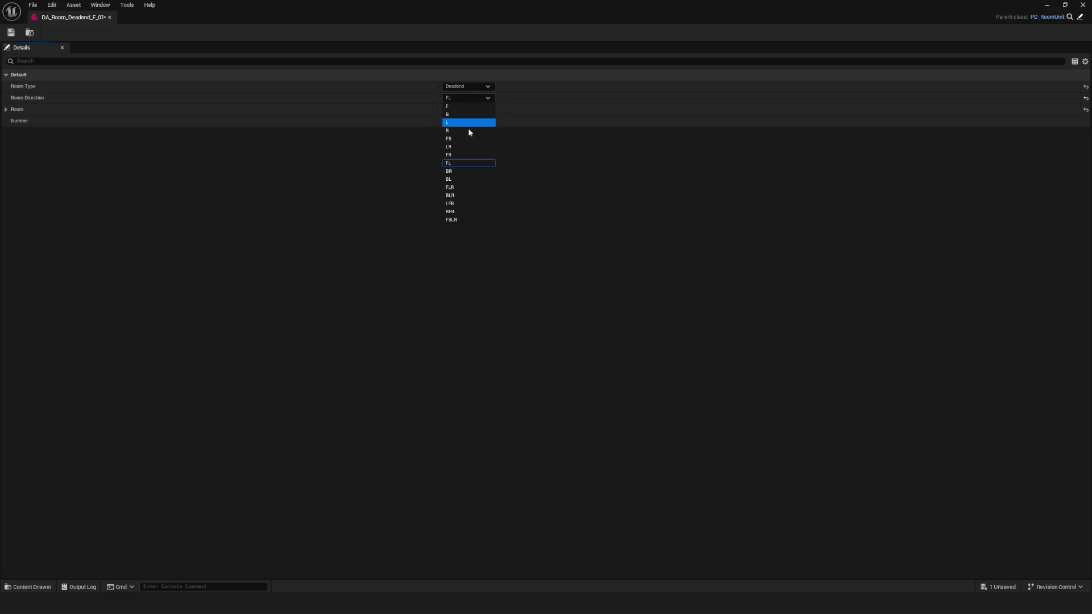
left_click(469, 106)
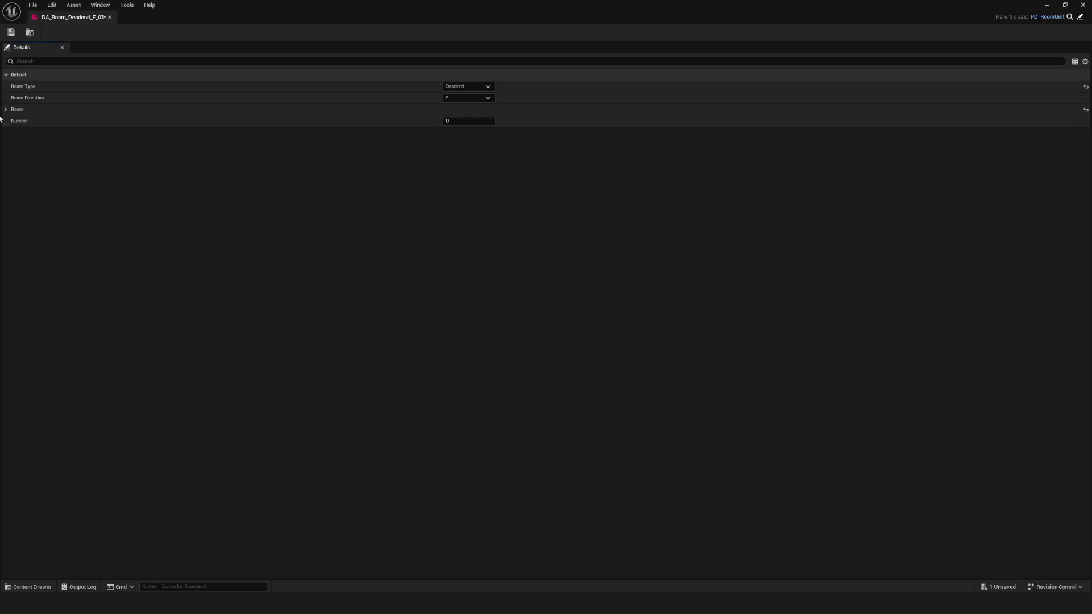
Step: Set its World Asset to Room_Deadend_F_01 and Number to 1, then save
left_click(91, 110)
left_click(503, 123)
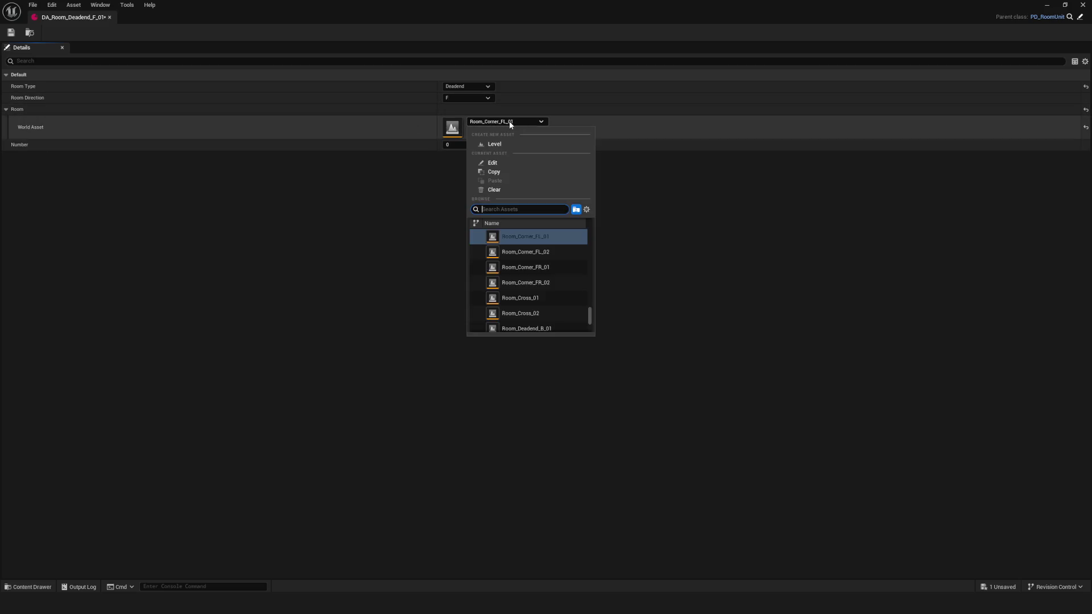
scroll(564, 259, "down", 3)
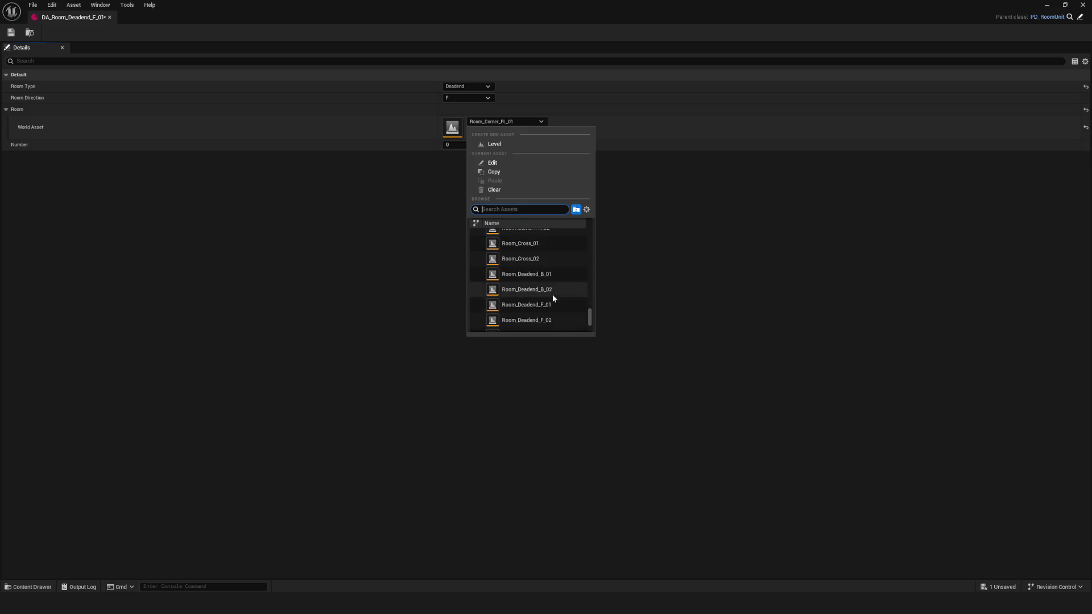
left_click(558, 306)
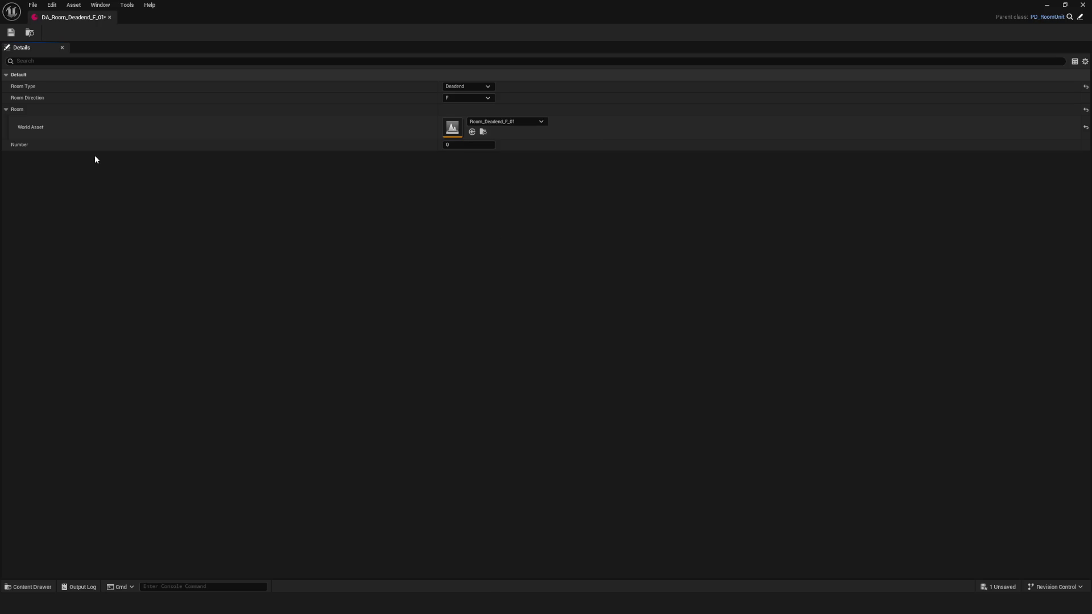
left_click_drag(478, 149, 484, 149)
left_click(11, 33)
Step: Close DA_Room_Deadend_F_01, open DA_Room_Deadend_F_02 and set it to Deadend, direction F
left_click(110, 17)
double_click(310, 73)
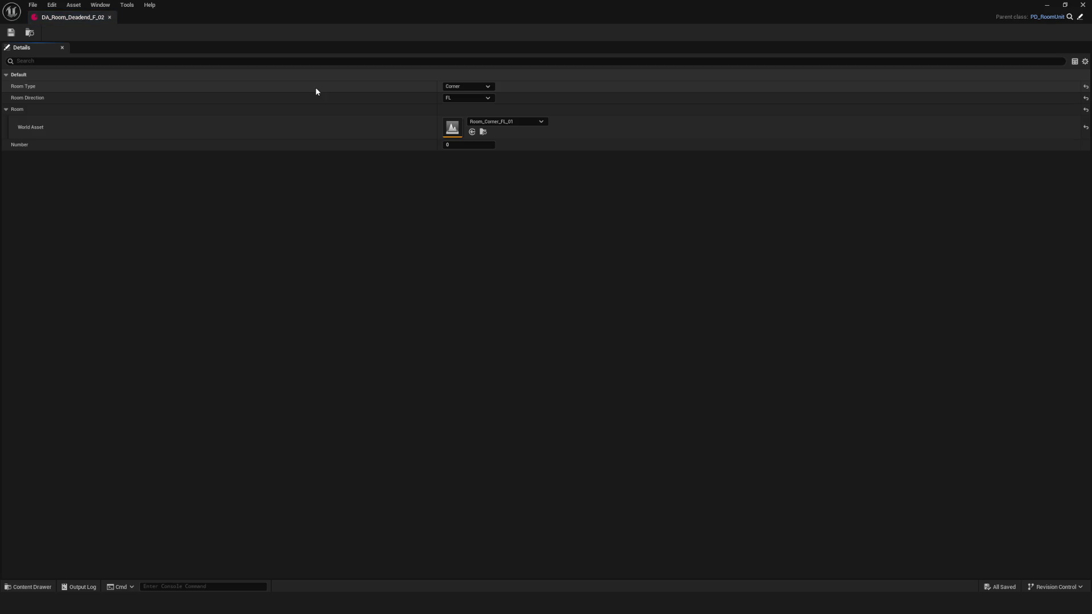
left_click(469, 85)
left_click(452, 95)
left_click(463, 87)
left_click(460, 103)
left_click(462, 99)
left_click(463, 101)
Step: Set World Asset Room_Deadend_F_02 and Number 2, then save and close the asset
left_click(498, 121)
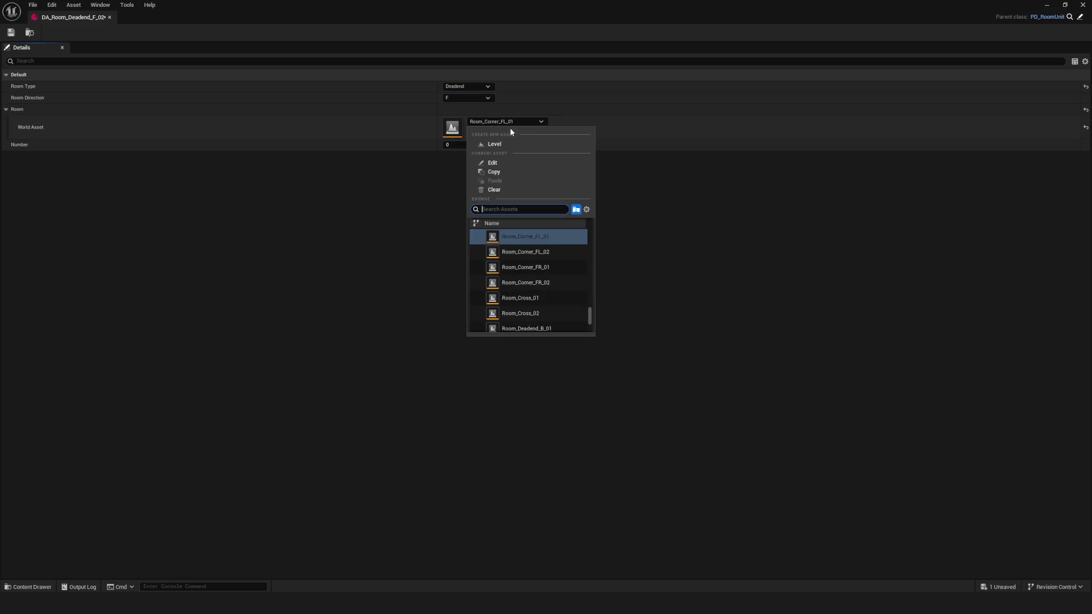
scroll(557, 267, "down", 3)
scroll(563, 278, "down", 2)
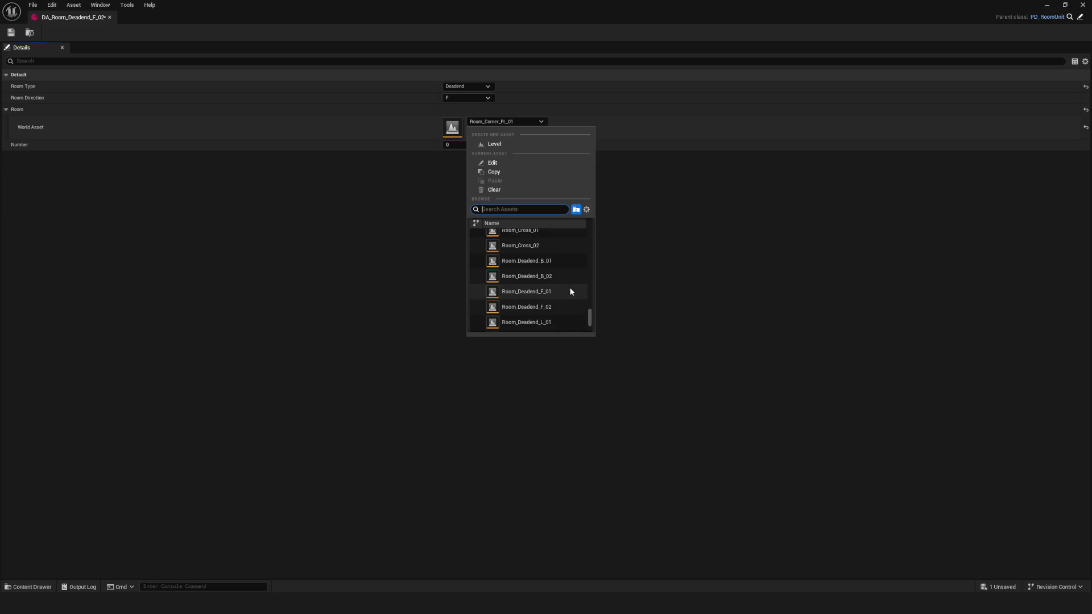
left_click(575, 286)
left_click_drag(456, 141, 492, 163)
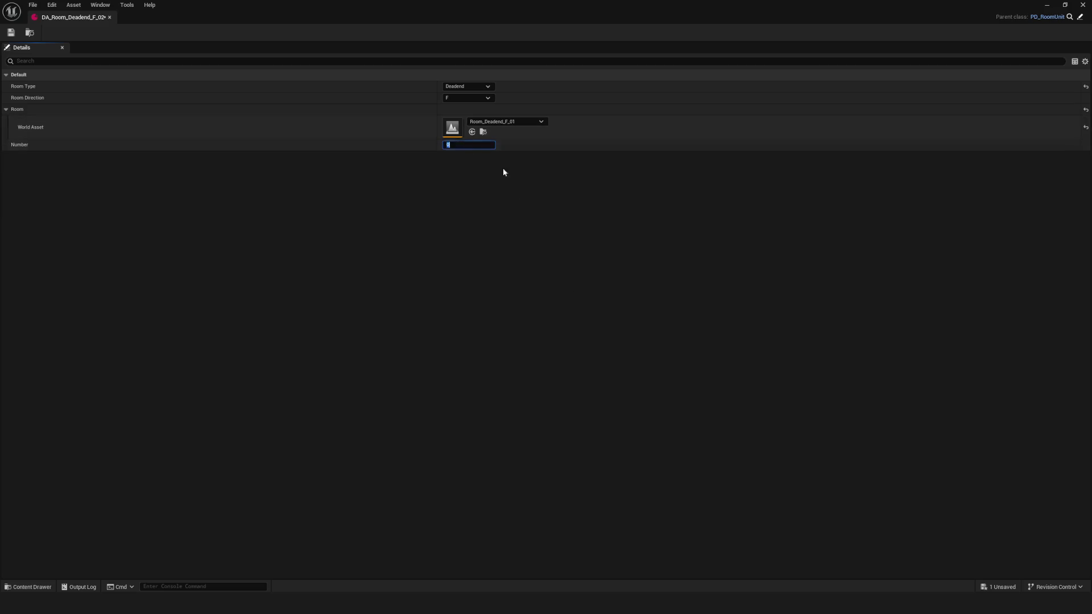
type("1")
left_click(460, 145)
type("2")
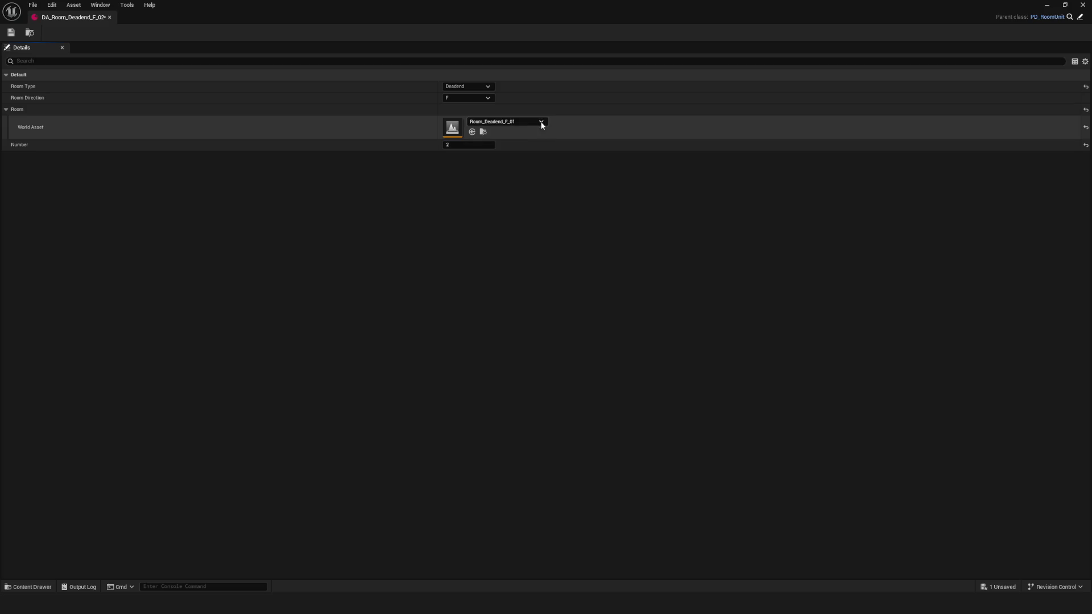
left_click(540, 121)
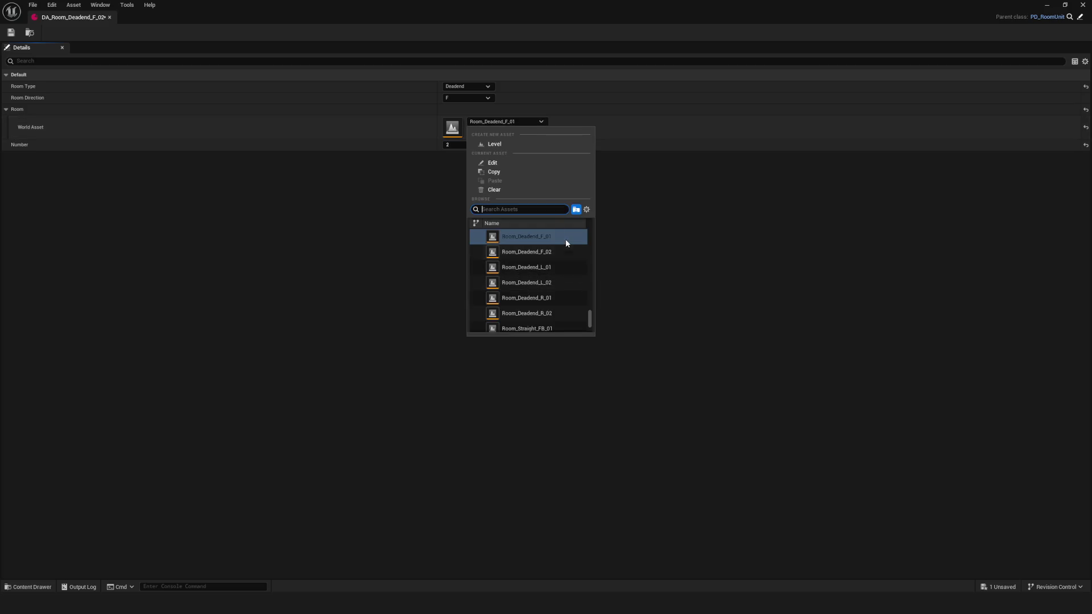
left_click(545, 251)
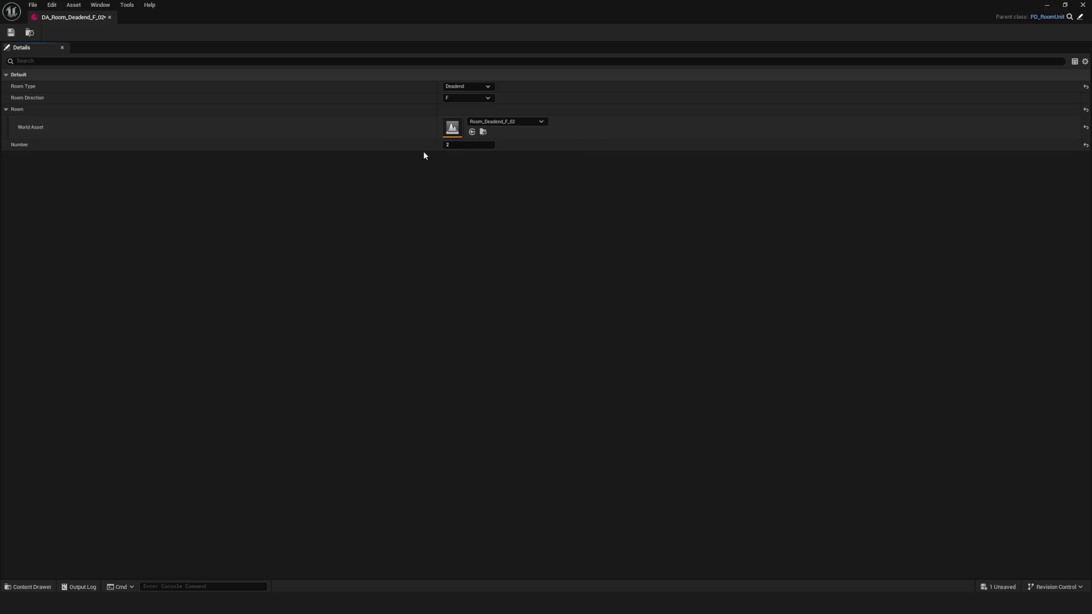
left_click(10, 33)
left_click(111, 16)
left_click(396, 234)
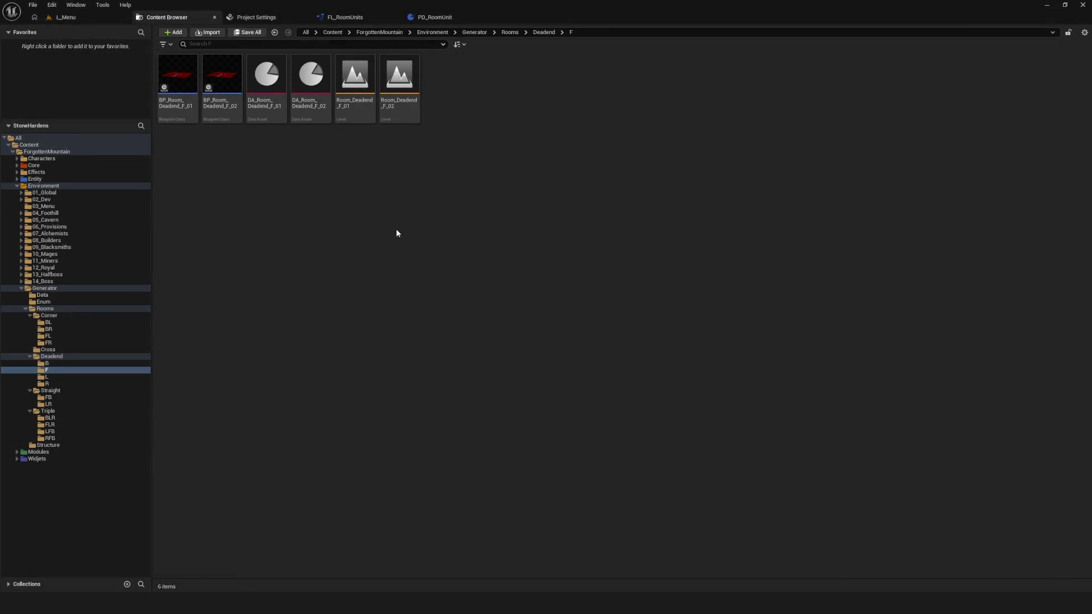
Step: Return from the Content Browser to NewFunction in the FL_RoomUnits blueprint
left_click(266, 80)
left_click(311, 80)
left_click(515, 63)
left_click(345, 17)
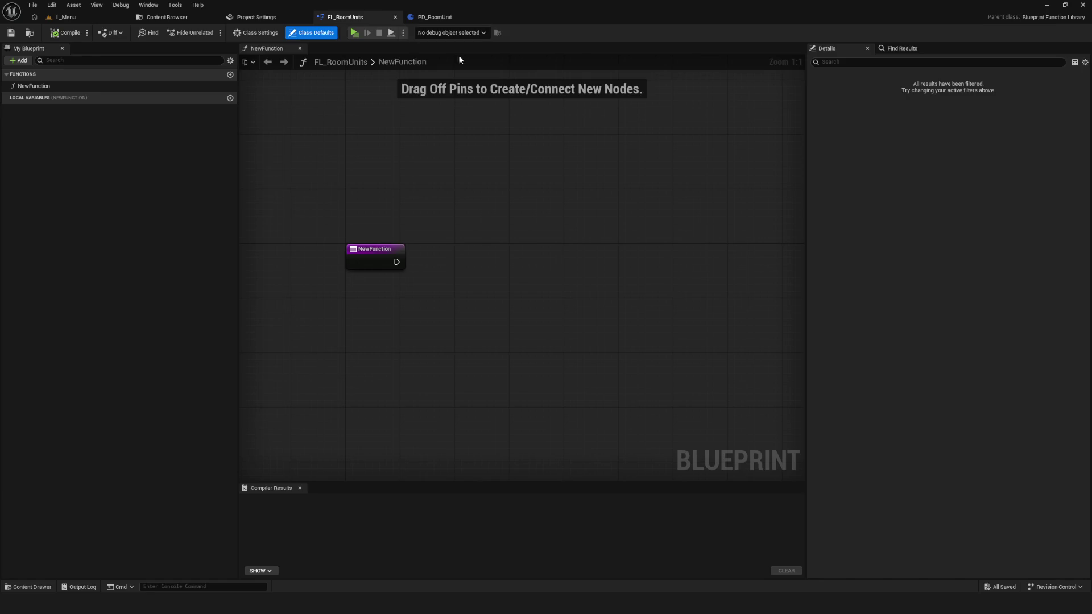
mouse_move(314, 184)
left_mouse_down()
mouse_move(510, 306)
mouse_move(489, 285)
left_mouse_up()
left_click(349, 193)
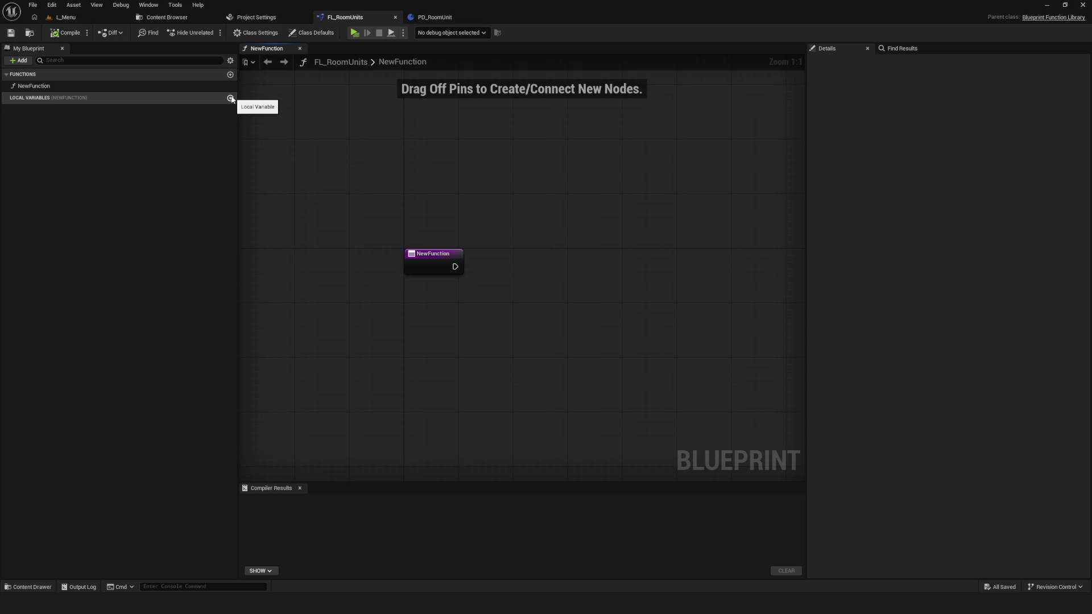
Step: Add a local variable to NewFunction as an Integer-keyed map and compile
left_click(230, 98)
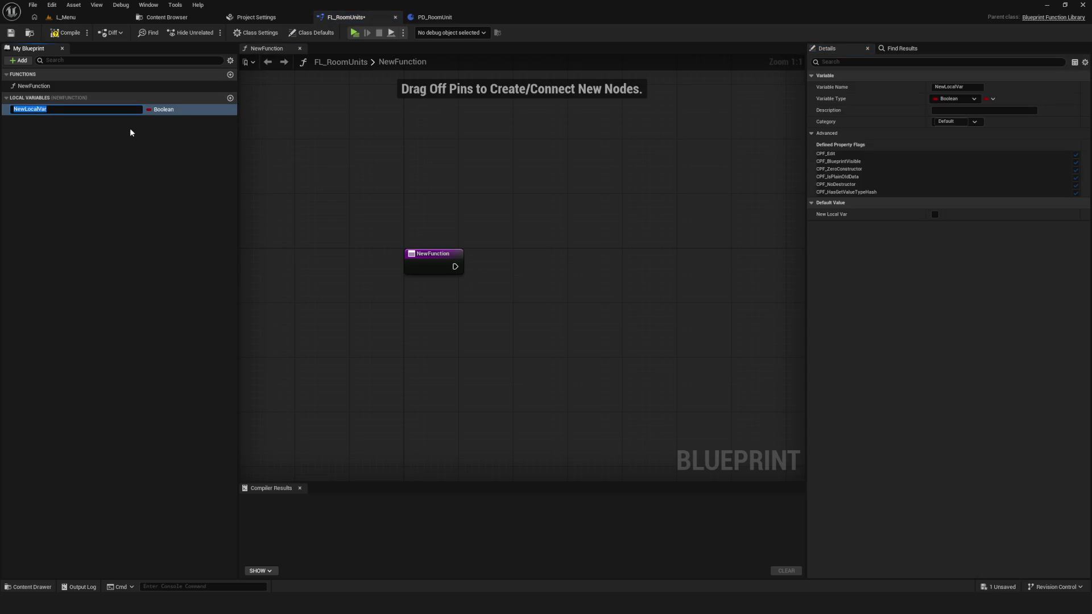
left_click(993, 99)
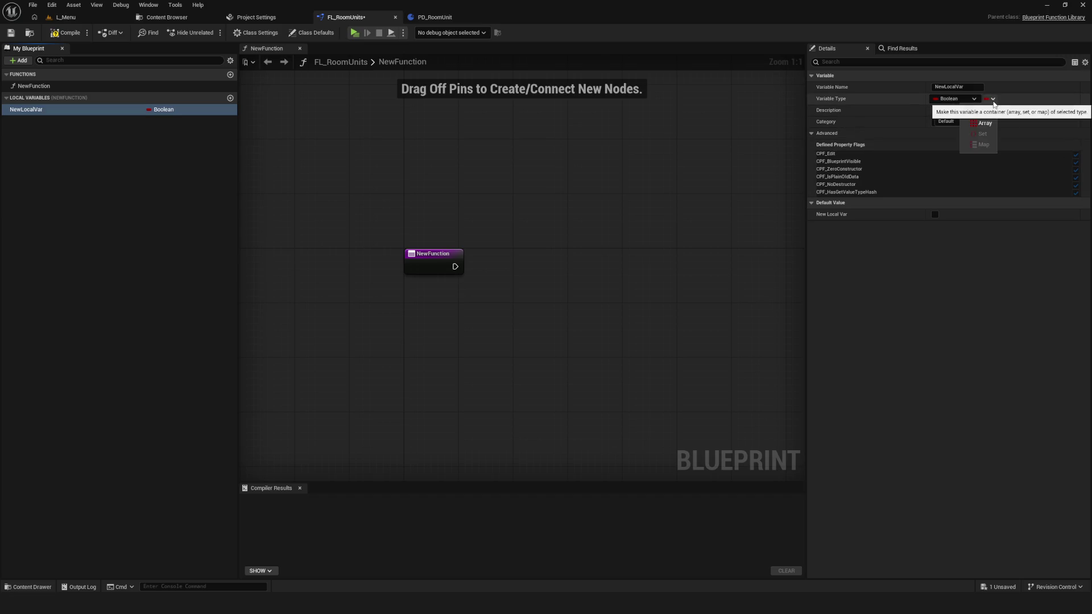
left_click(957, 100)
left_click(962, 138)
left_click(989, 99)
left_click(978, 150)
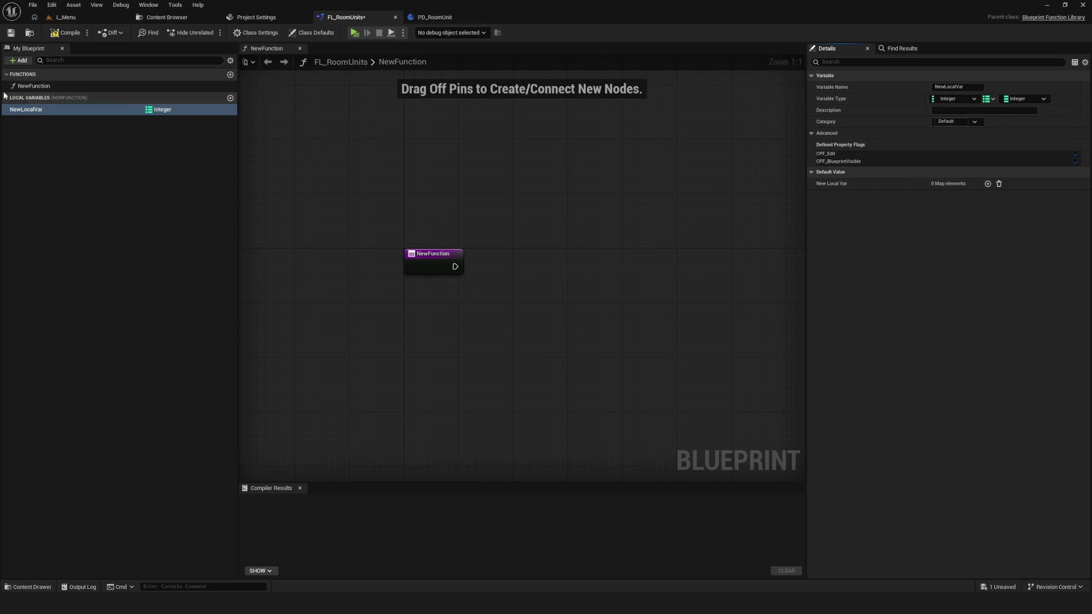
left_click(65, 32)
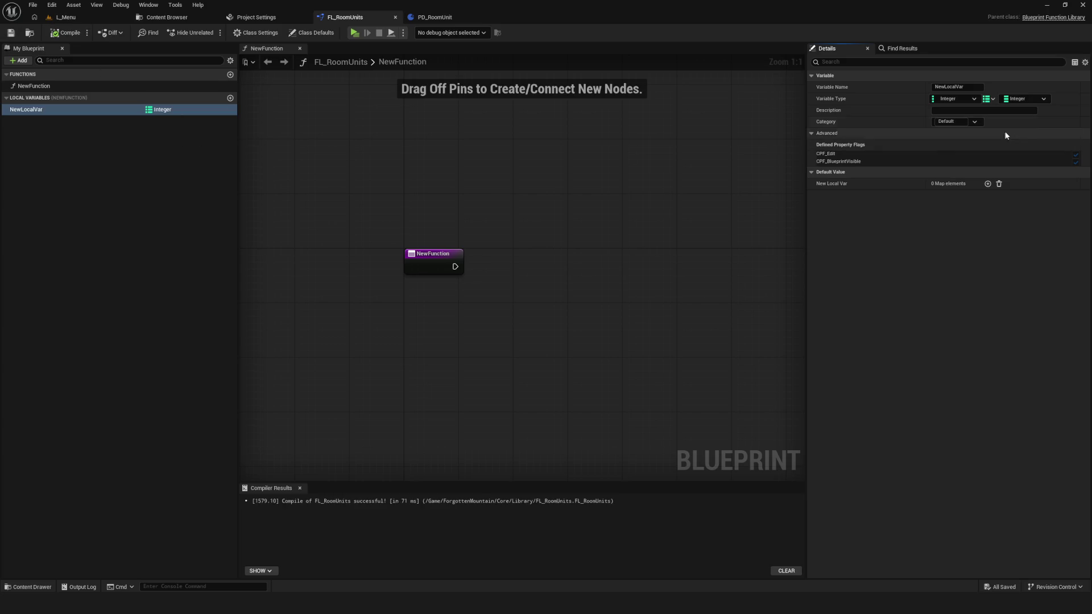
Step: Set the map's value type to PD Room Unit, then recompile and save
left_click(1018, 99)
type("PD_R")
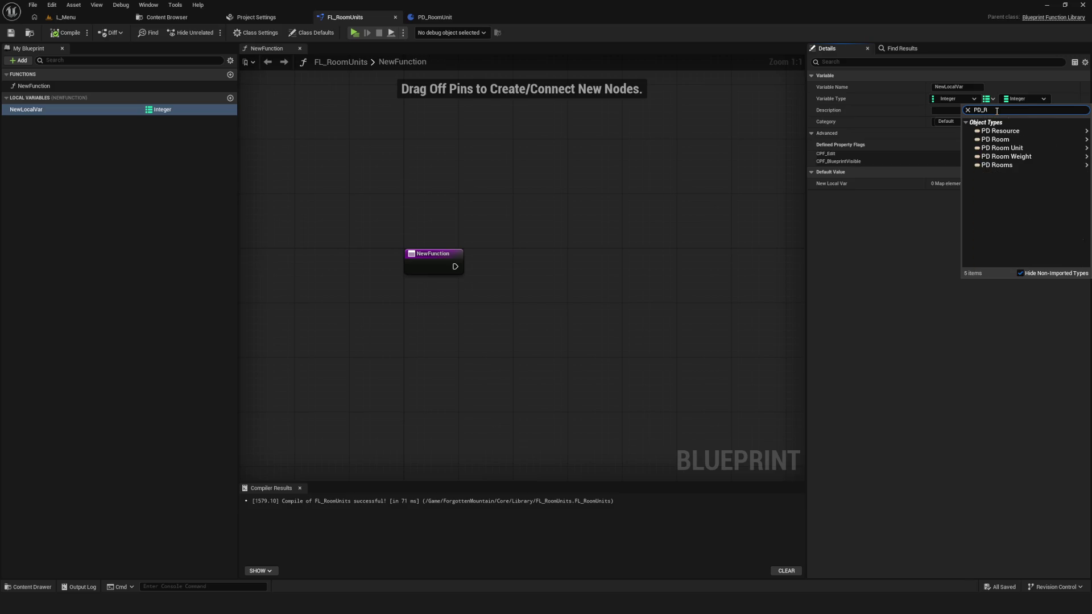
type("oomUnit")
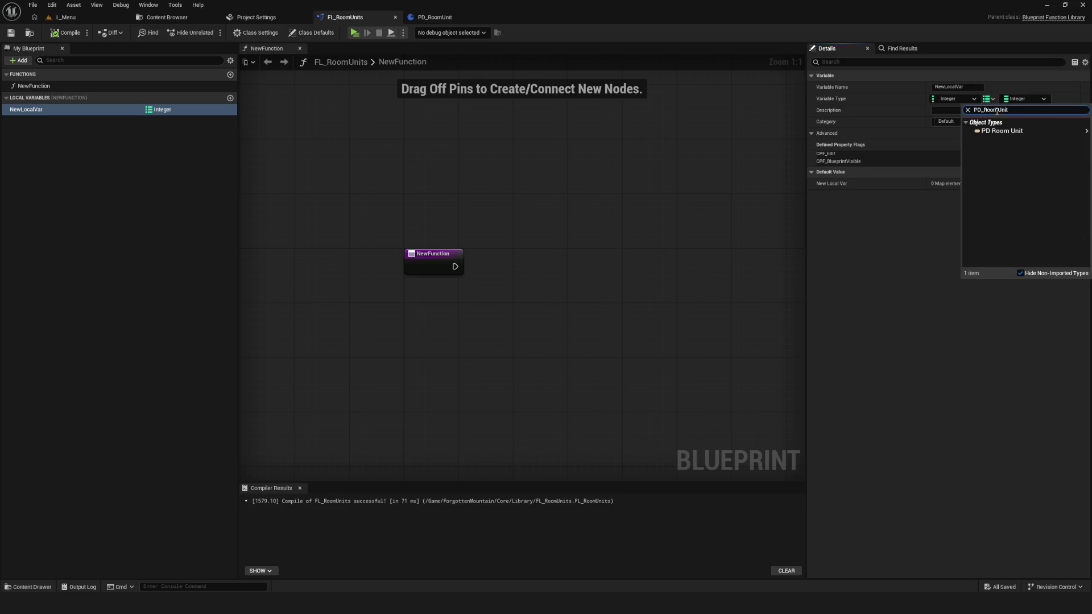
mouse_move(1012, 131)
left_click(933, 149)
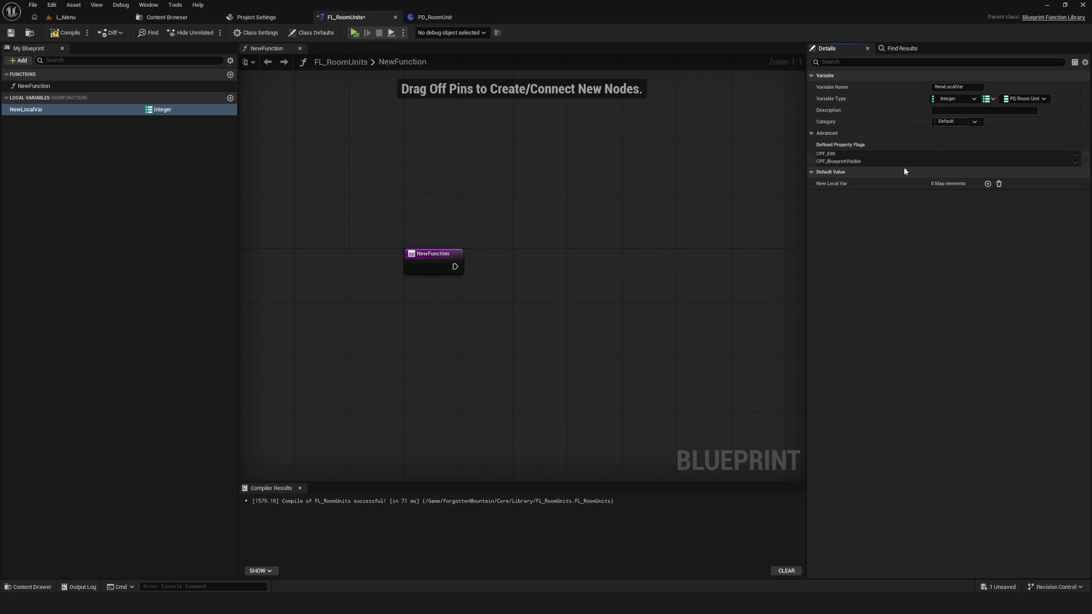
key("F7")
key("ctrl+s")
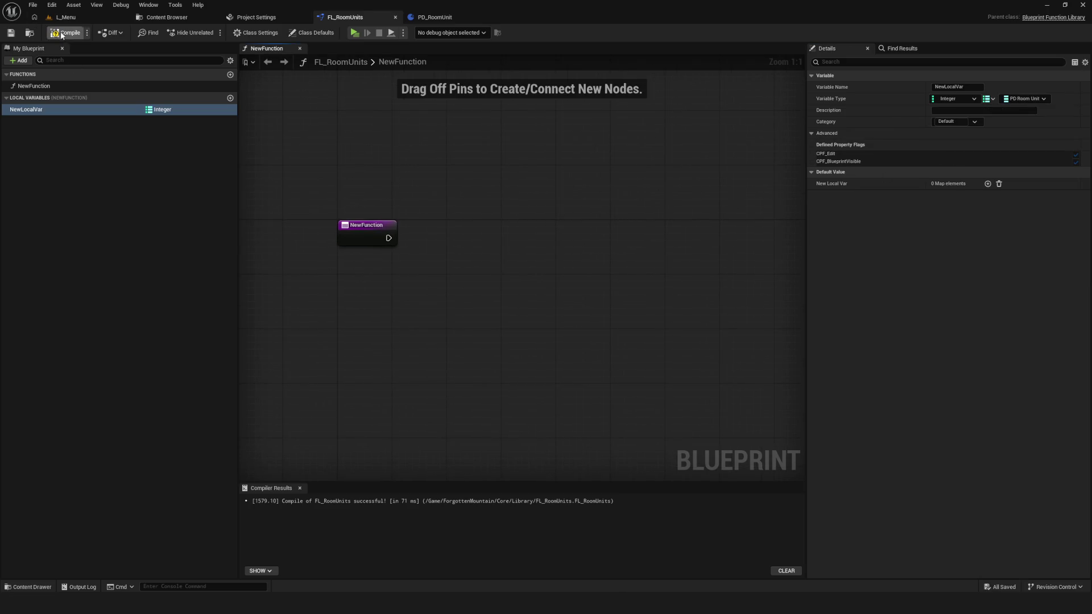
left_click(370, 236)
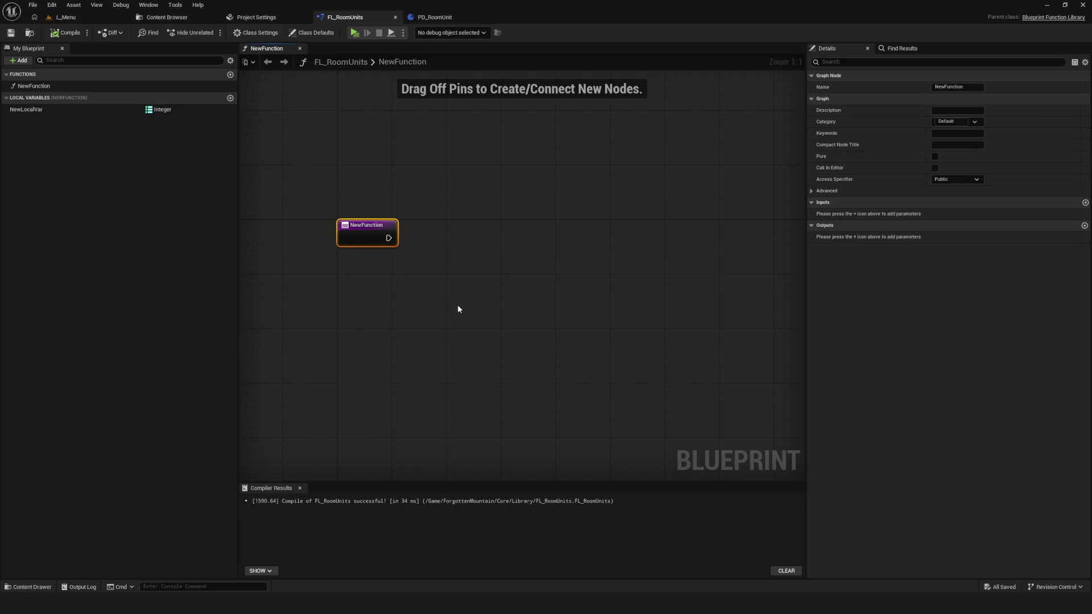
Step: Place a NewLocalVar getter and wire a Find node to it
mouse_move(160, 109)
left_mouse_down()
mouse_move(156, 149)
mouse_move(455, 324)
left_mouse_up()
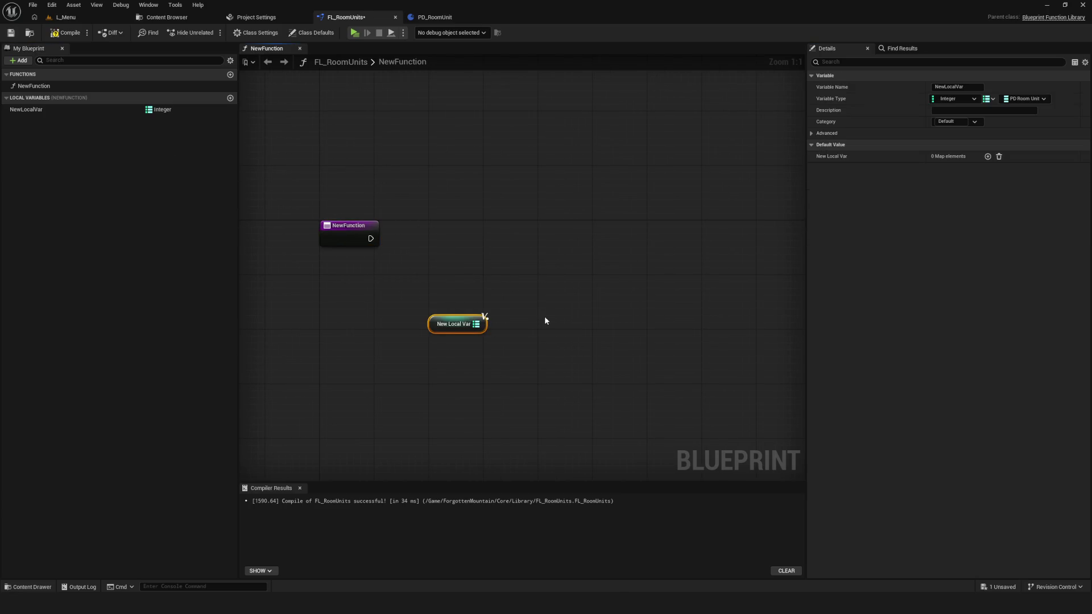
left_click_drag(388, 311, 452, 308)
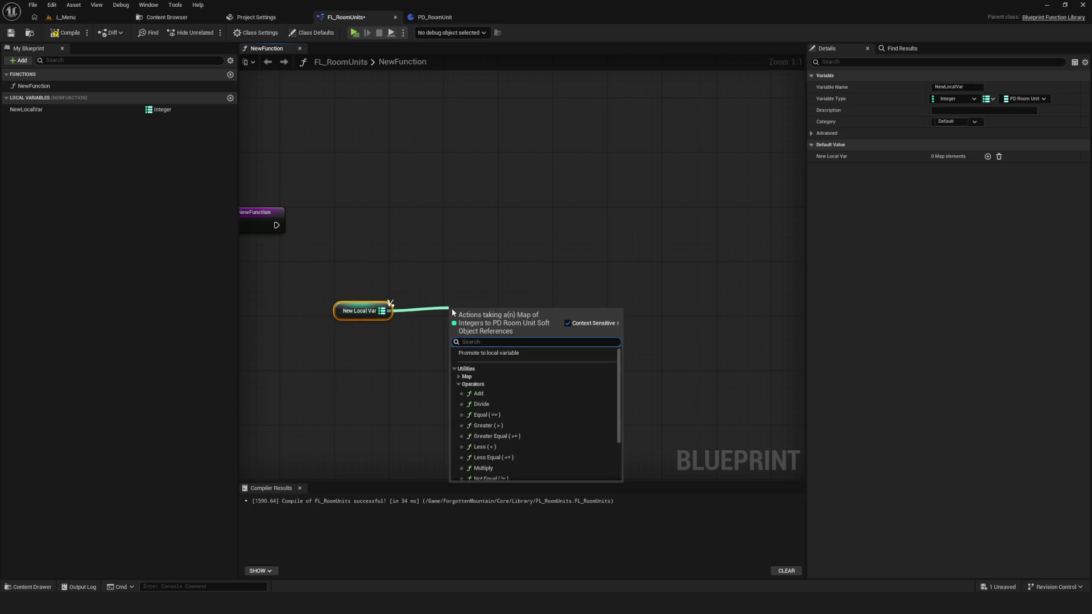
type("find")
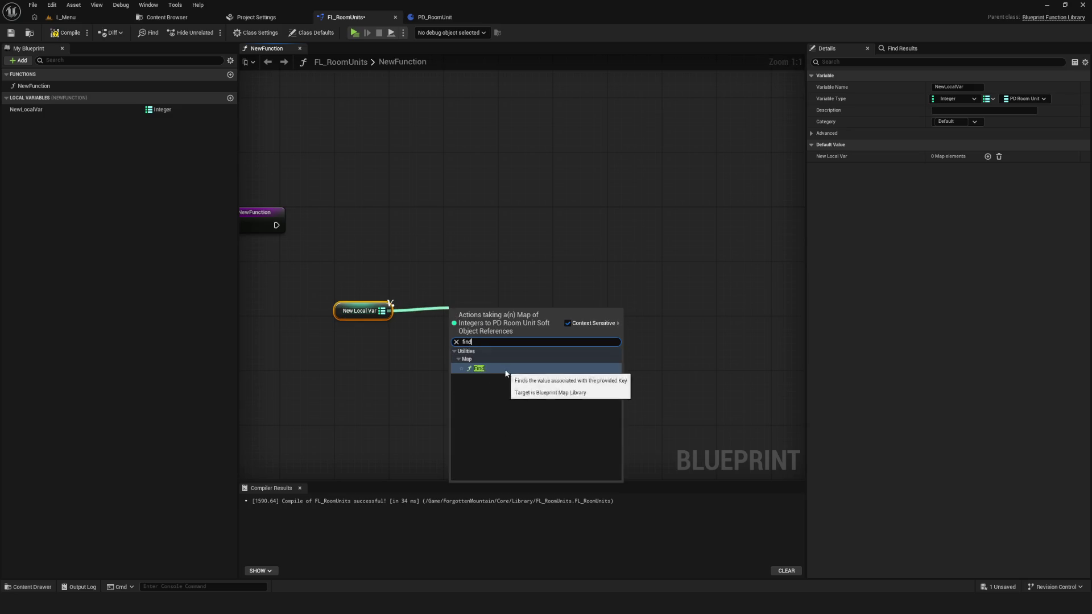
left_click(481, 368)
mouse_move(483, 320)
left_mouse_down()
mouse_move(499, 320)
mouse_move(456, 320)
left_mouse_up()
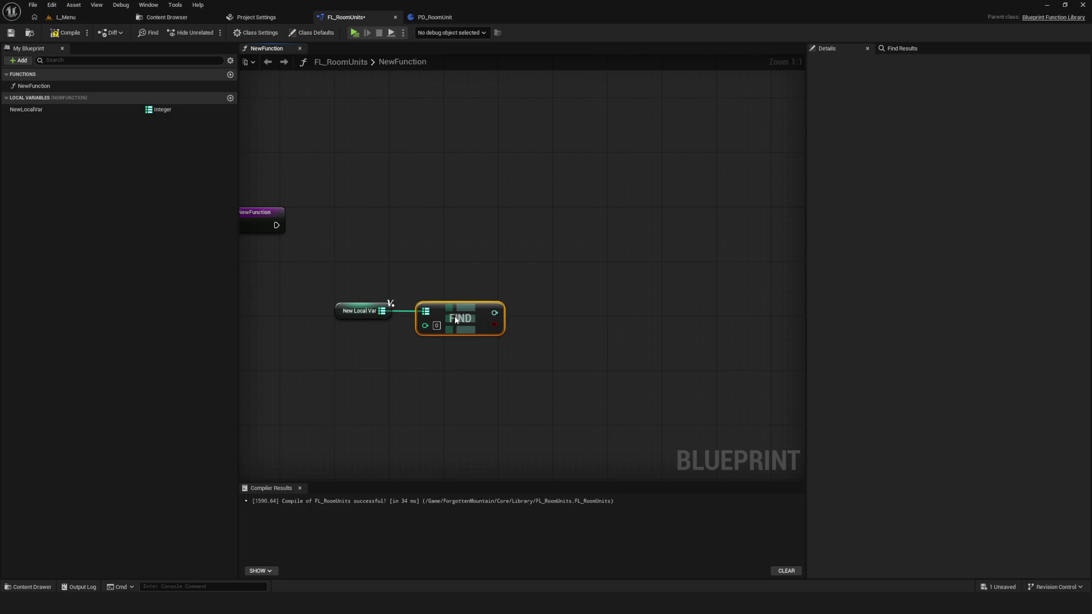
Step: Add a default map entry whose value is DA_Room_Deadend_F_01
left_click(57, 109)
left_click(987, 184)
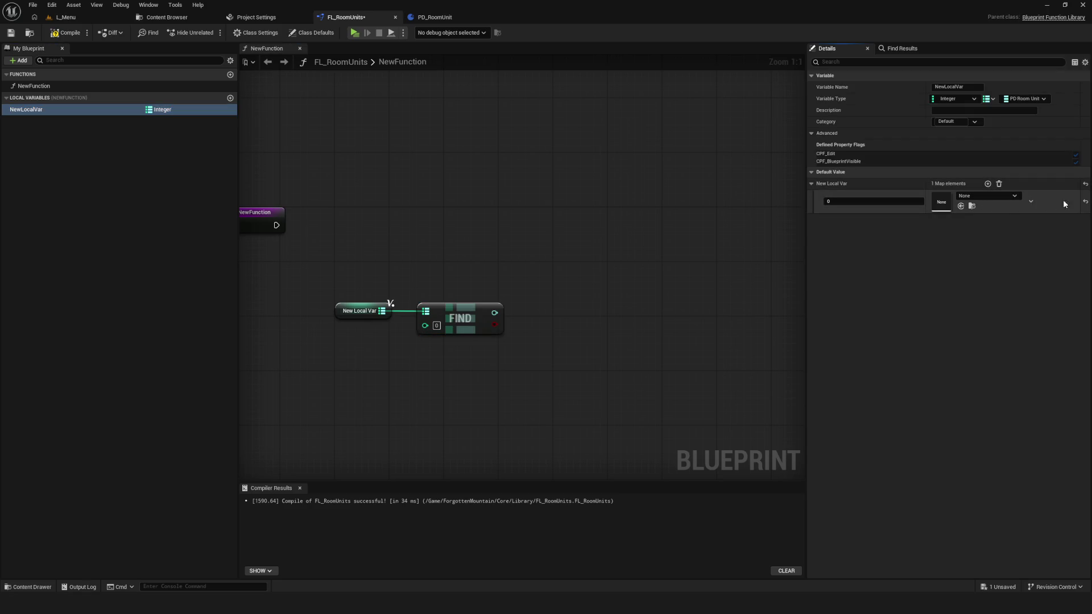
left_click(988, 184)
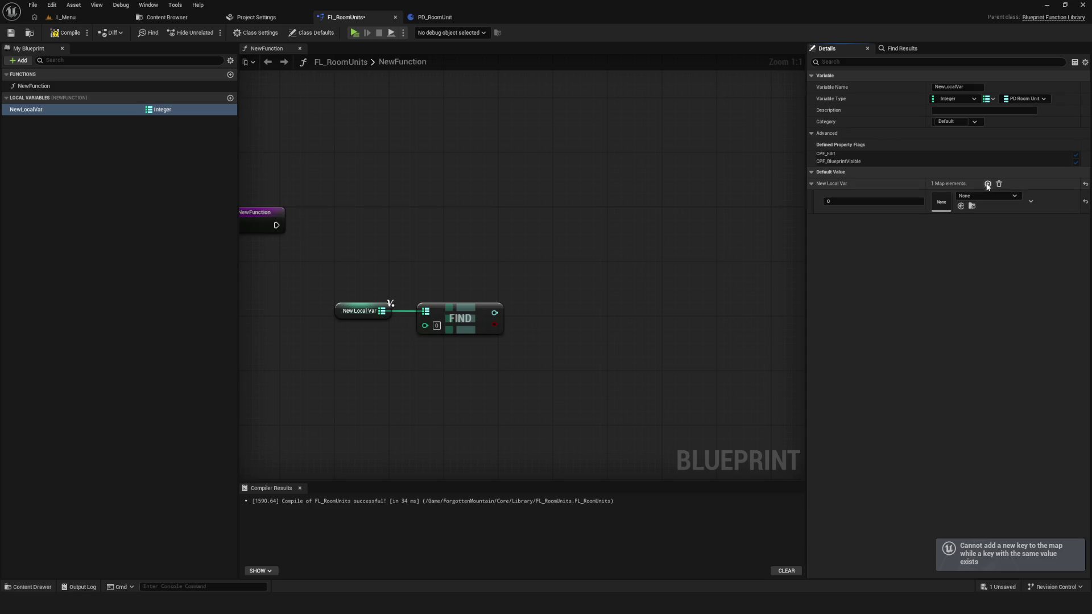
left_click(988, 195)
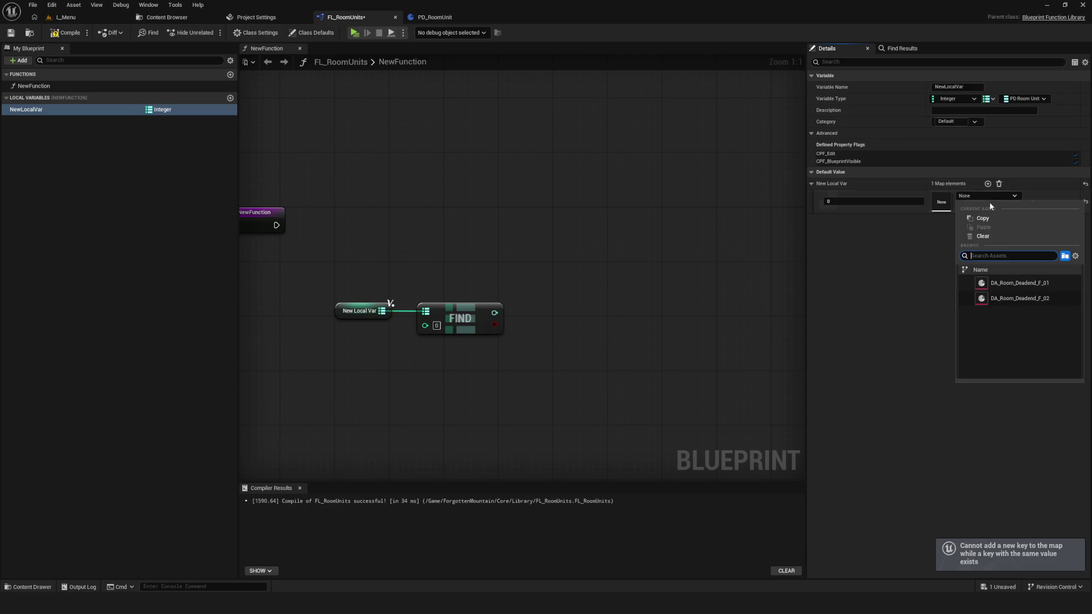
left_click(1018, 286)
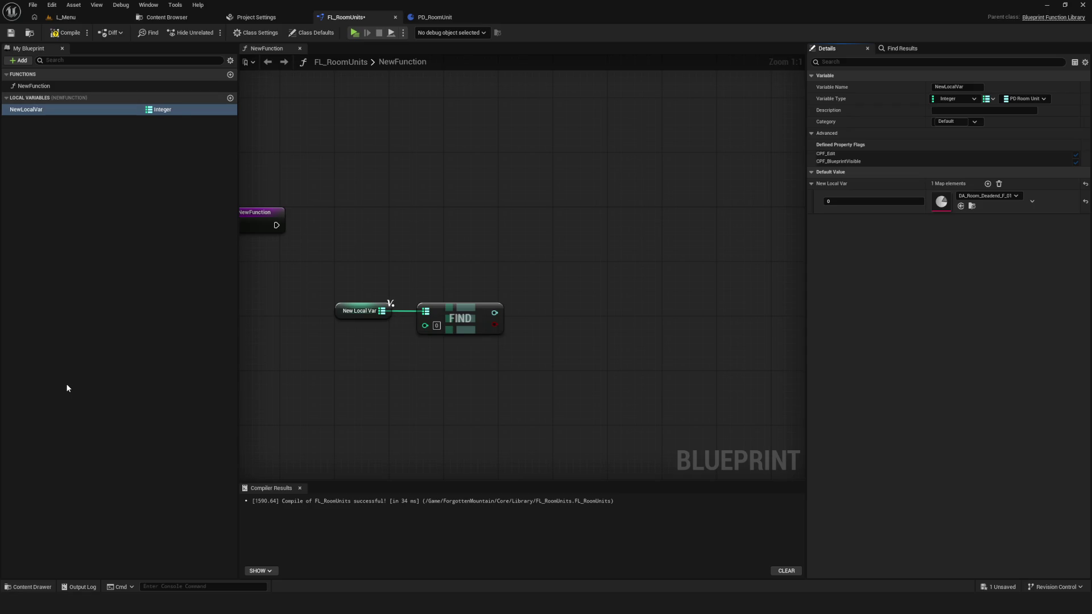
left_click(470, 306)
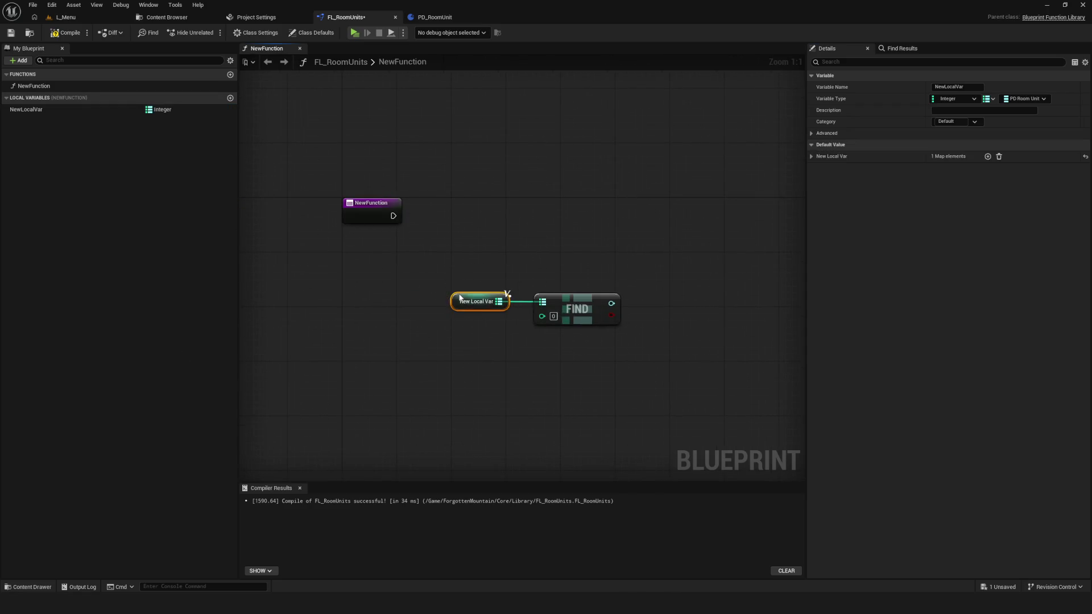
Step: Add a second map element and set the two keys to 0 and 1
key("ctrl+s")
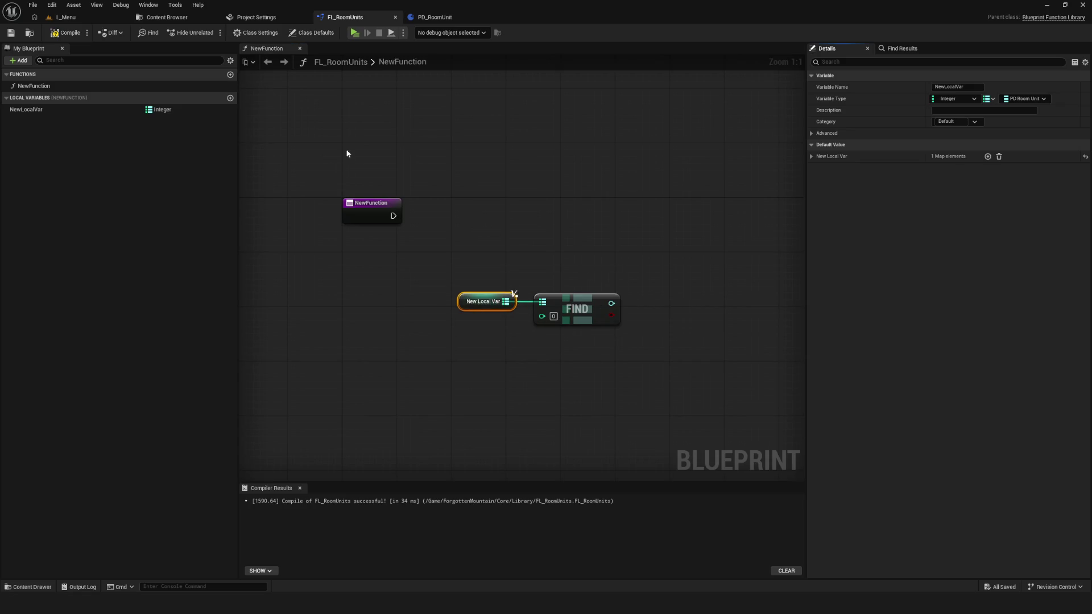
left_click_drag(542, 264, 511, 278)
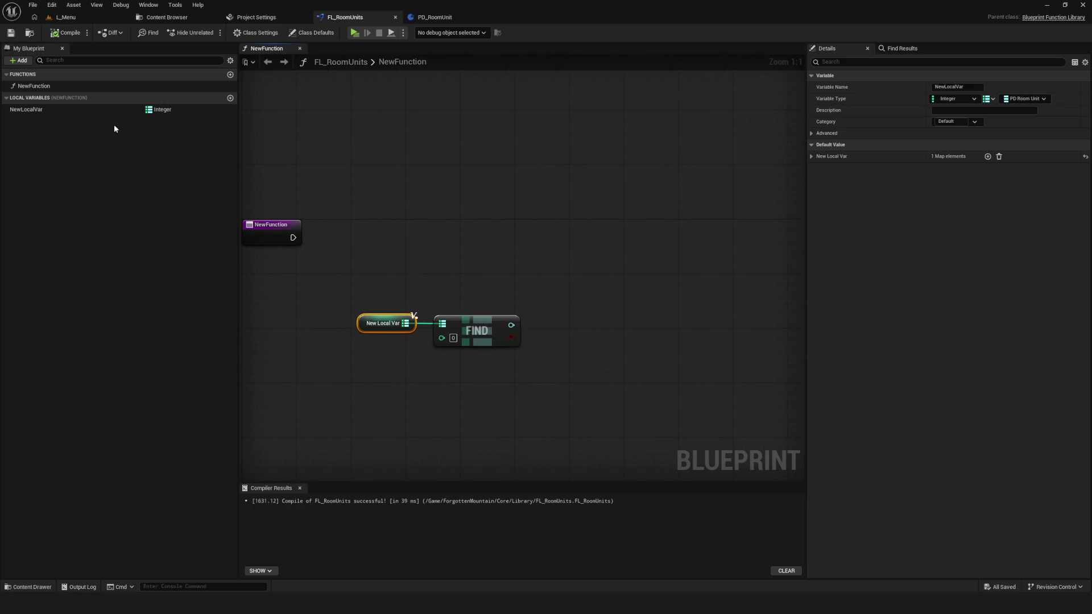
left_click(118, 109)
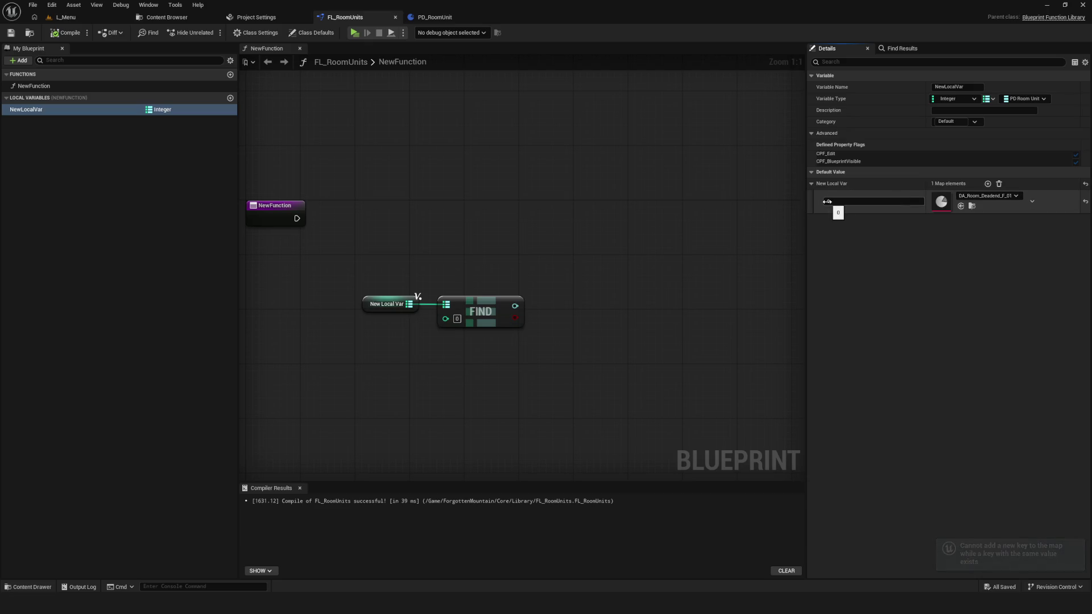
left_click_drag(831, 202, 844, 225)
left_click(987, 183)
type("0")
key("Tab")
type("1")
key("Return")
key("ctrl+s")
Step: Set the second value to DA_Room_Deadend_F_02, then compile and save
left_click(990, 219)
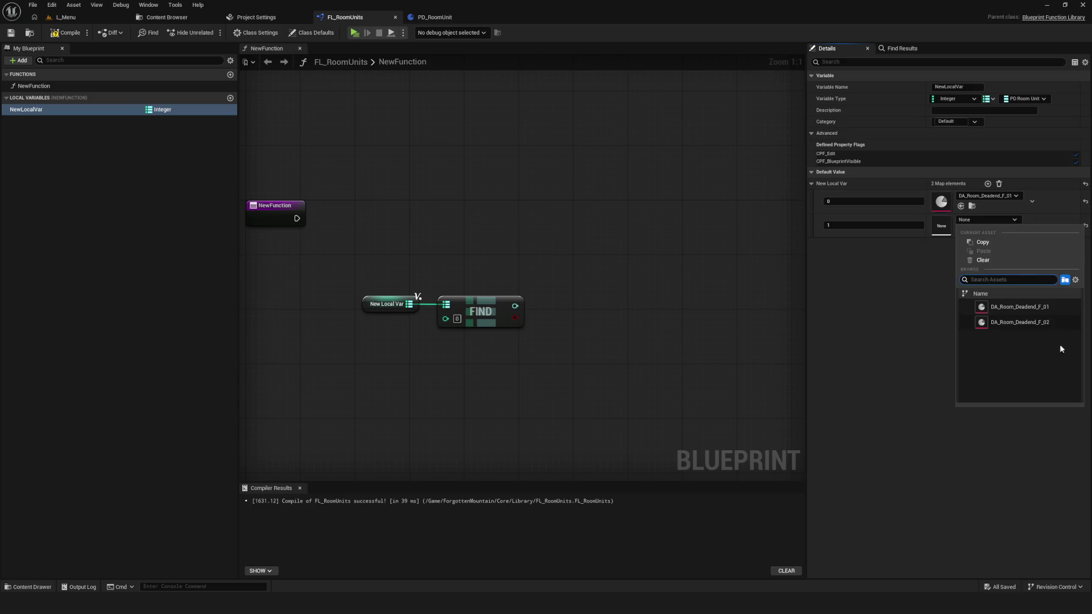
left_click(1020, 322)
left_click(67, 33)
left_click(11, 33)
left_click_drag(487, 242, 446, 237)
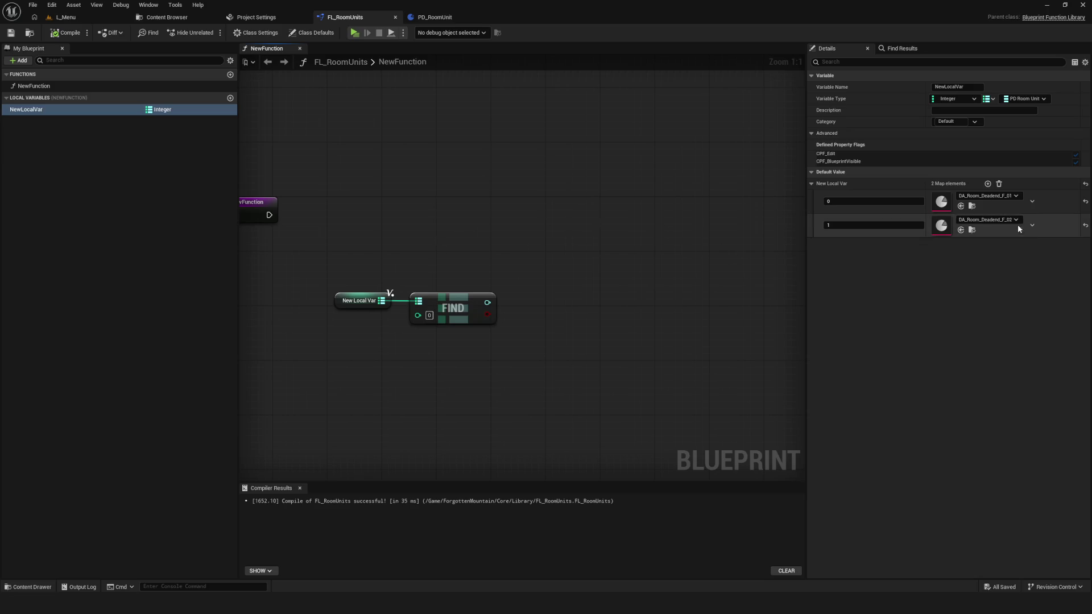
left_click_drag(311, 242, 507, 242)
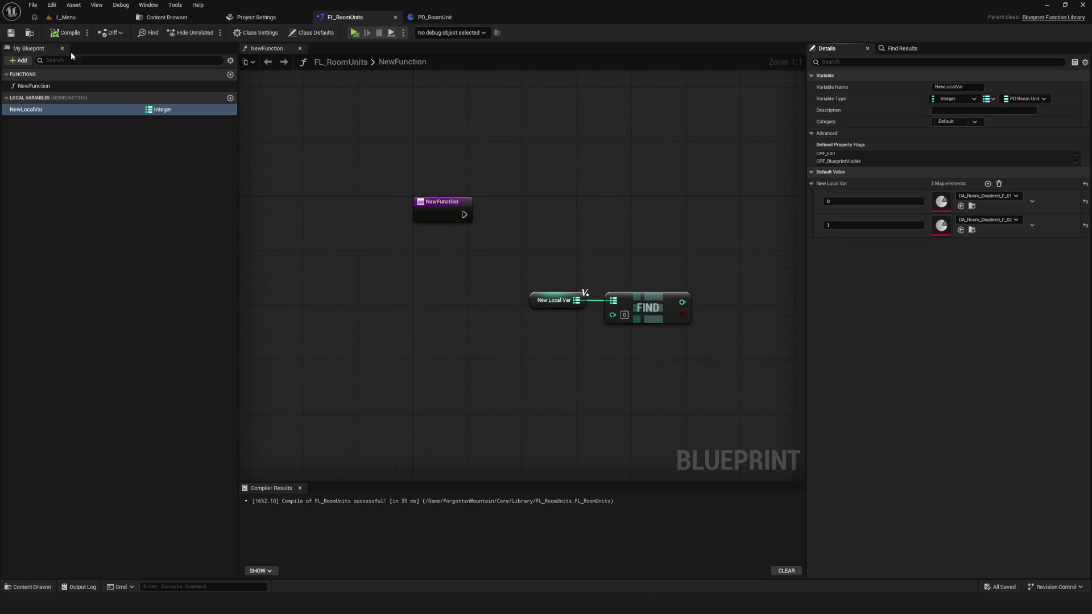
Step: Feed a new Key input through Find into a Load Asset Blocking node run from the entry
left_click(11, 32)
left_click_drag(697, 269, 677, 272)
mouse_move(592, 316)
left_mouse_down()
mouse_move(427, 205)
mouse_move(295, 198)
left_mouse_up()
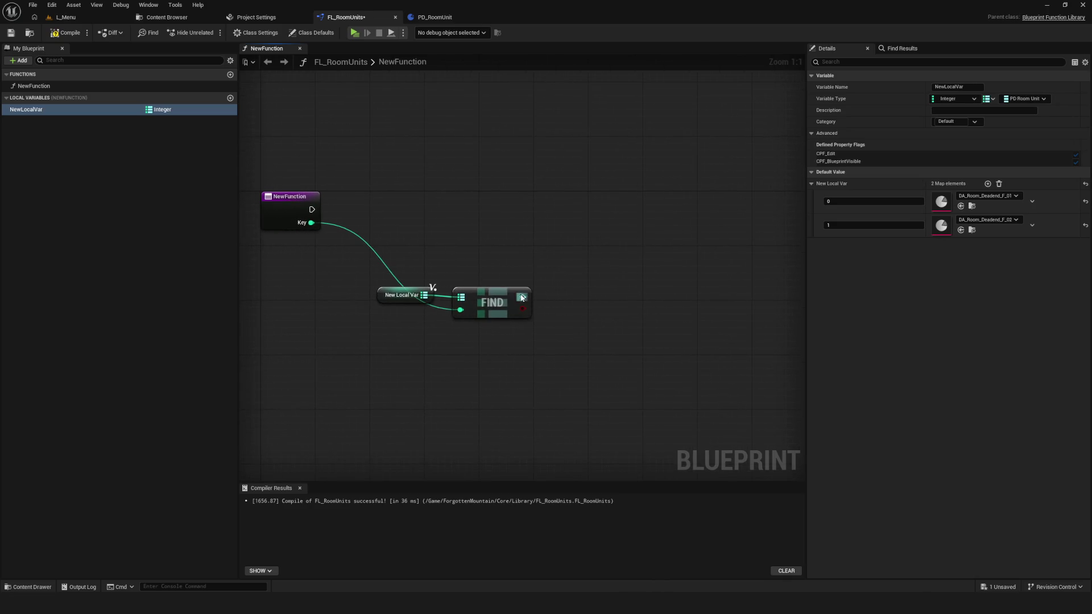
left_click_drag(523, 297, 575, 239)
type("soft")
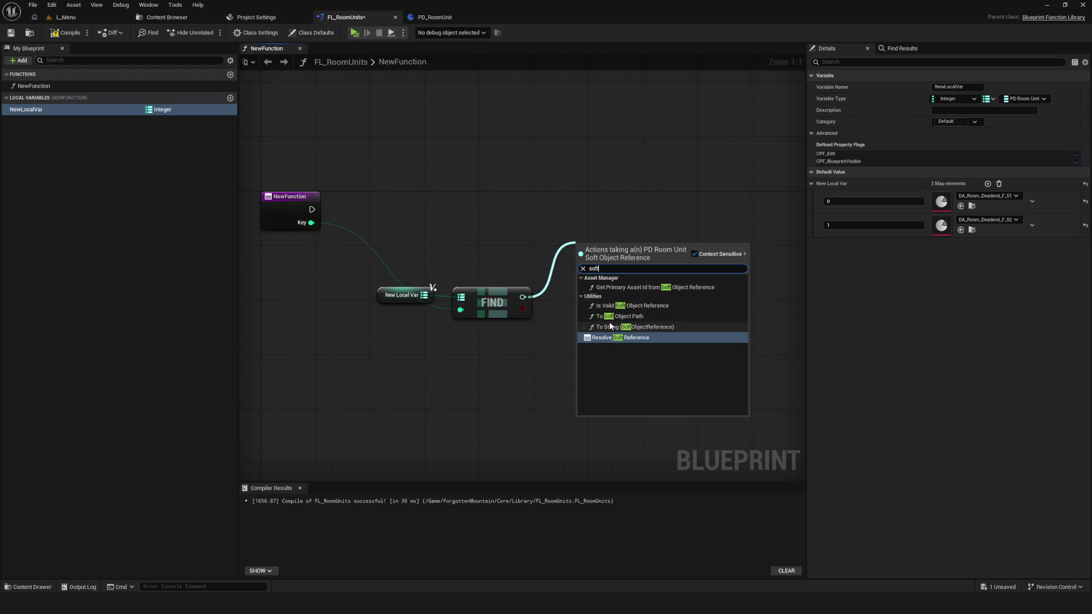
key("ctrl+a")
type("blocking")
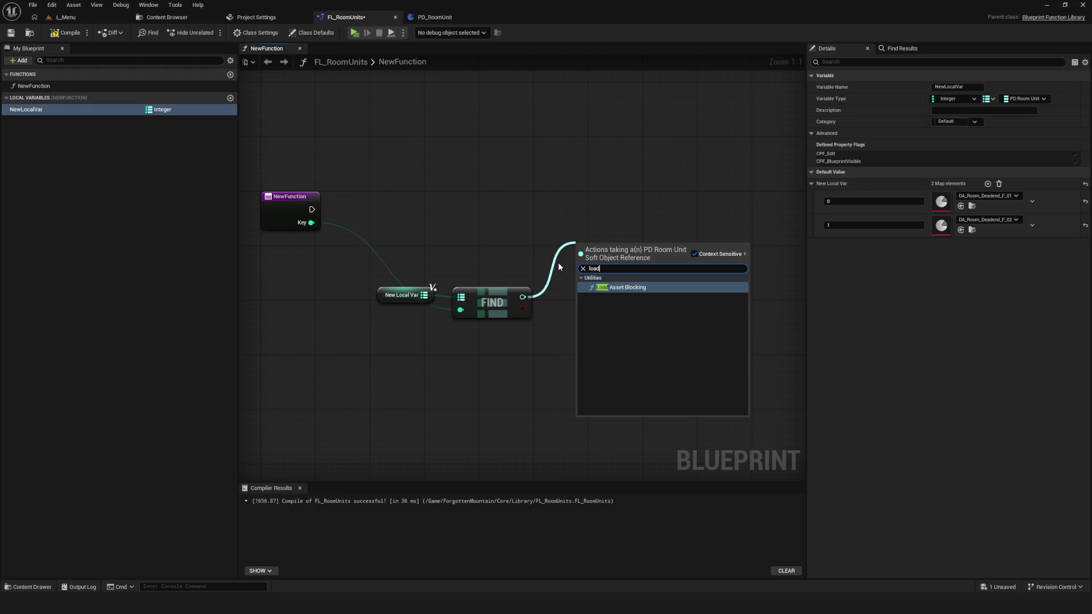
left_click(630, 286)
left_click_drag(620, 245, 613, 197)
left_click_drag(312, 209, 613, 209)
Step: Arrange the map getter, Find and Load Asset Blocking nodes and save the library
mouse_move(391, 267)
left_mouse_down()
mouse_move(509, 305)
mouse_move(516, 271)
left_mouse_up()
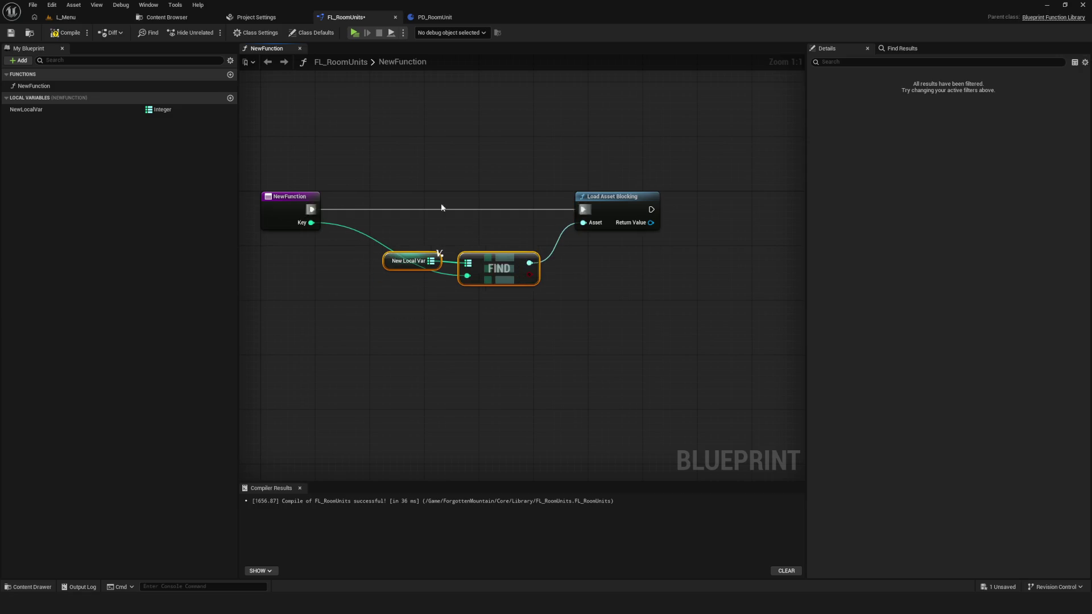
scroll(415, 279, "down", 2)
mouse_move(431, 230)
left_mouse_down()
mouse_move(424, 319)
mouse_move(430, 253)
left_mouse_up()
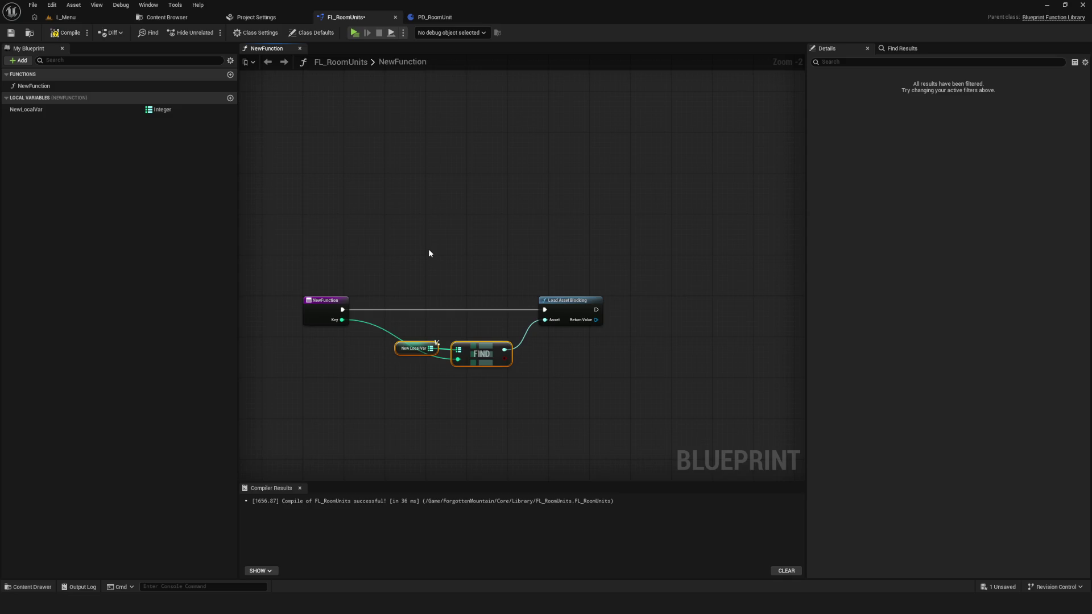
scroll(480, 275, "up", 2)
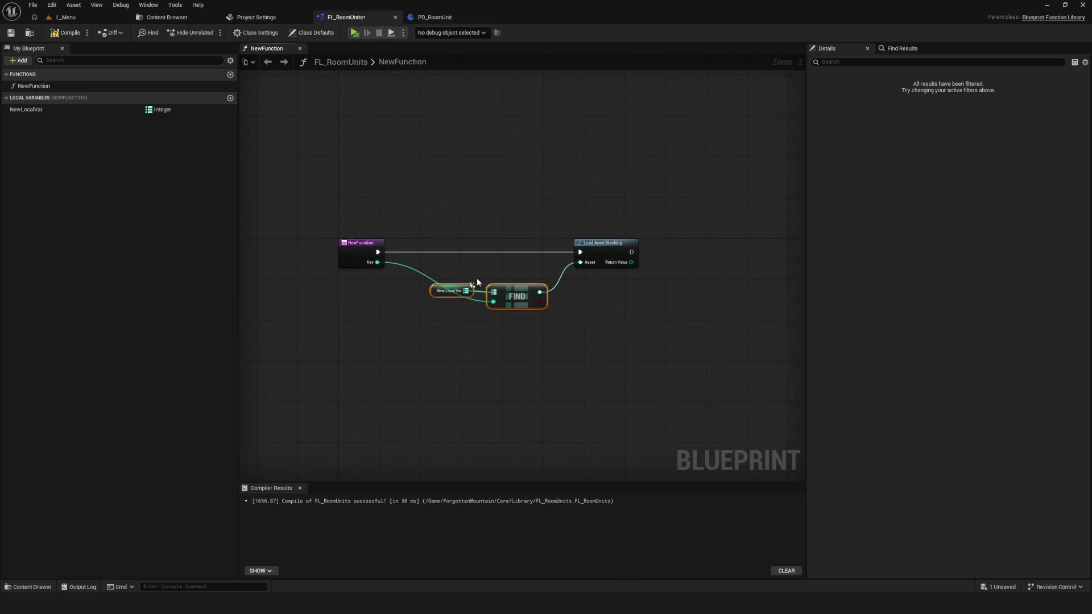
key("ctrl+s")
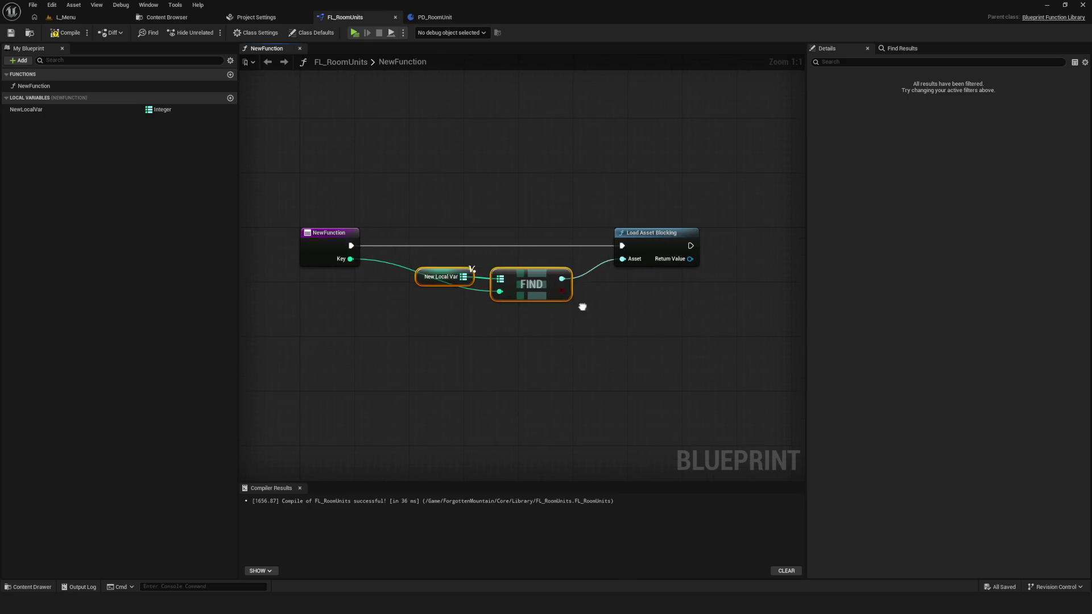
left_click_drag(578, 306, 477, 319)
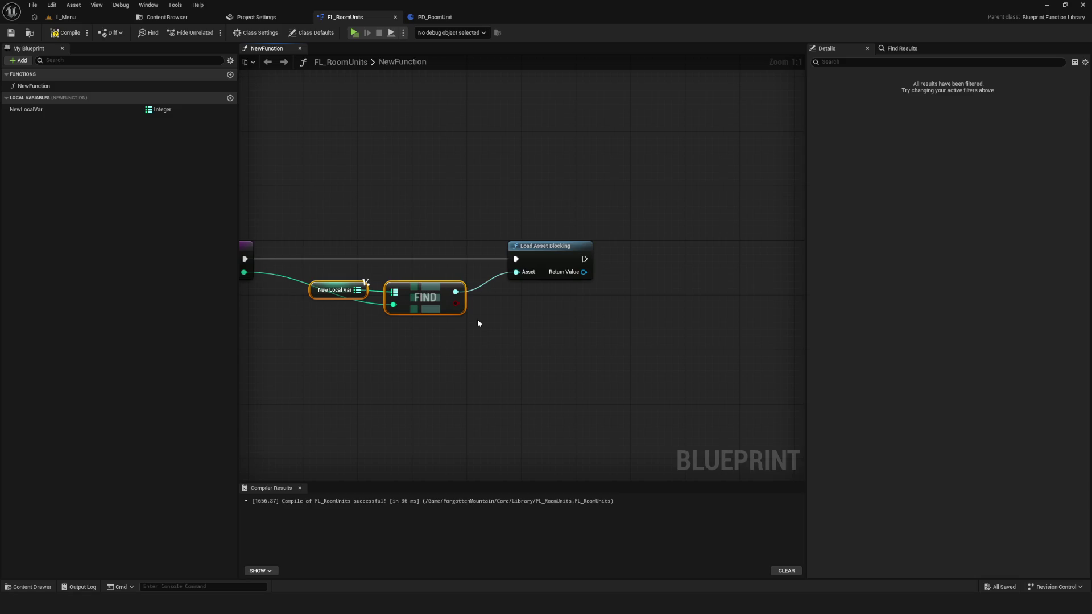
left_click_drag(478, 323, 470, 333)
left_click(543, 291)
left_click_drag(517, 271, 672, 265)
Step: Add a Cast To PD_RoomUnit node on Load Asset Blocking's returned object
left_click_drag(476, 251, 590, 353)
left_click_drag(688, 343, 562, 340)
left_click_drag(595, 278, 686, 283)
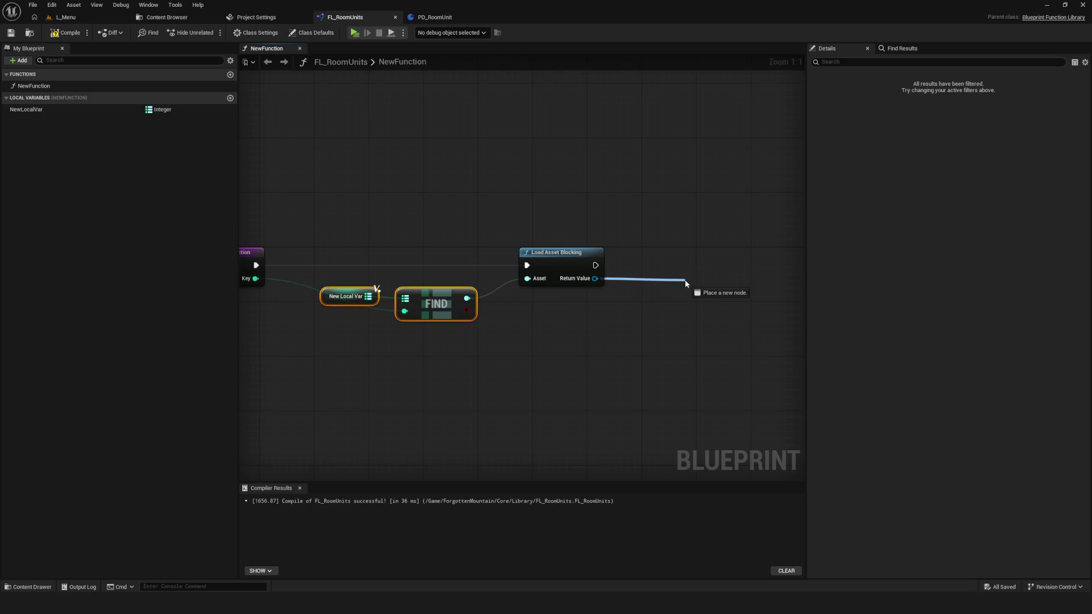
left_click_drag(685, 283, 685, 283)
type("cas")
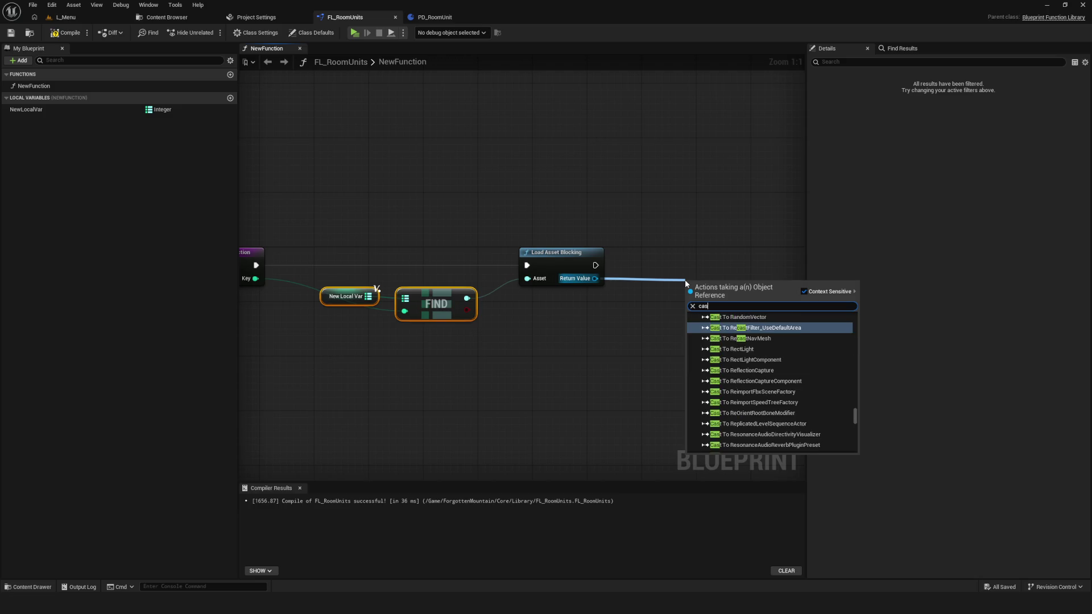
type("t pd")
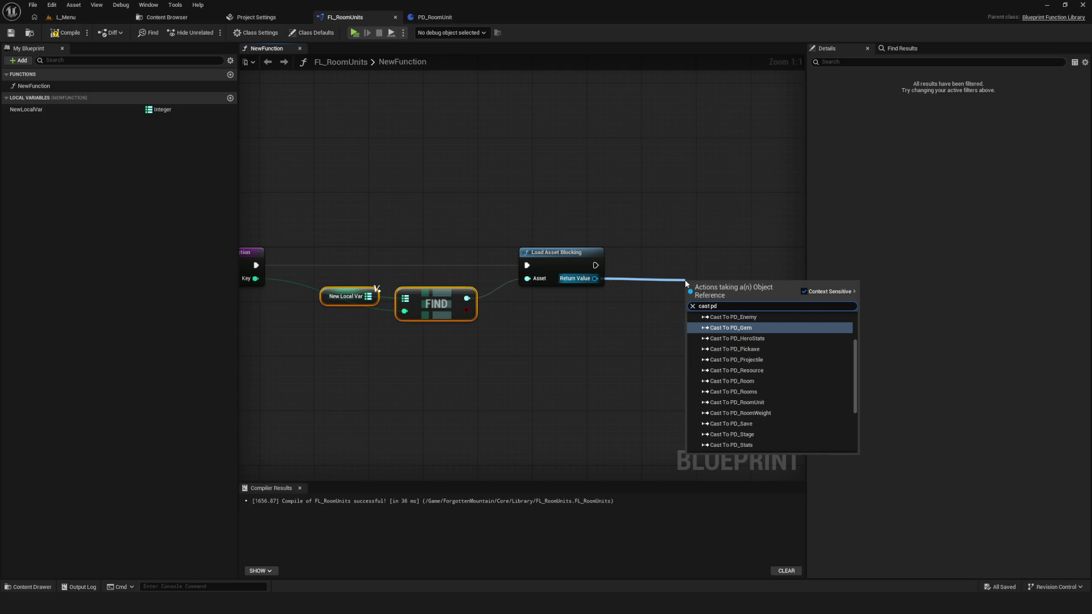
left_click(762, 402)
left_click_drag(731, 291, 667, 260)
key("ctrl+s")
Step: Add a NewFunction output of type PD Room Unit object reference
mouse_move(377, 285)
left_mouse_down()
mouse_move(251, 309)
mouse_move(351, 261)
mouse_move(457, 260)
left_mouse_up()
scroll(457, 261, "down", 1)
left_click(321, 236)
scroll(787, 244, "down", 1)
left_click(1085, 225)
left_click(853, 238)
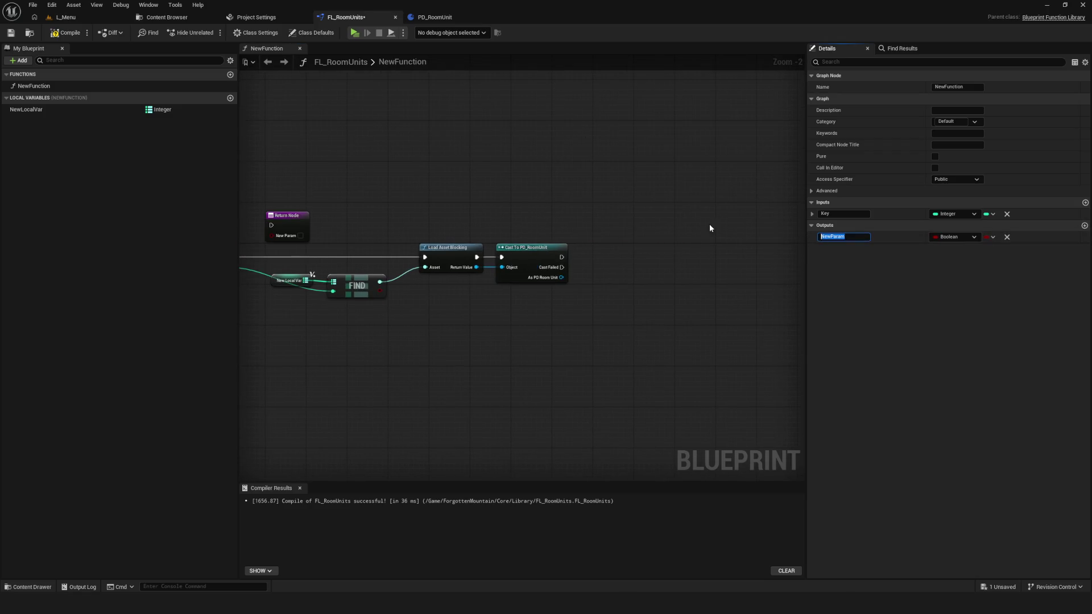
left_click(973, 238)
type("PD Ro")
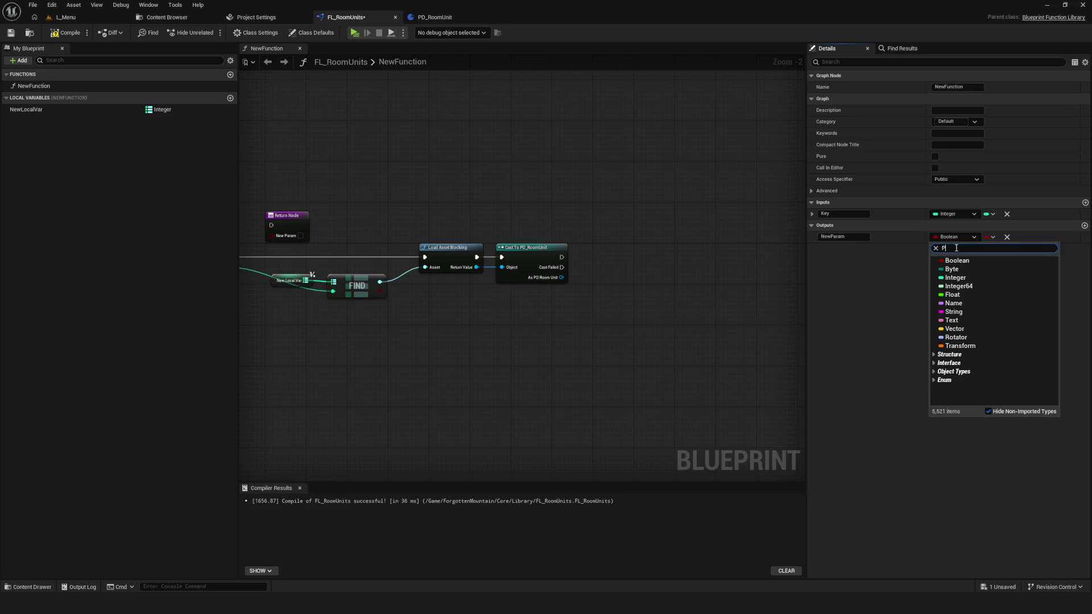
type("om Unit")
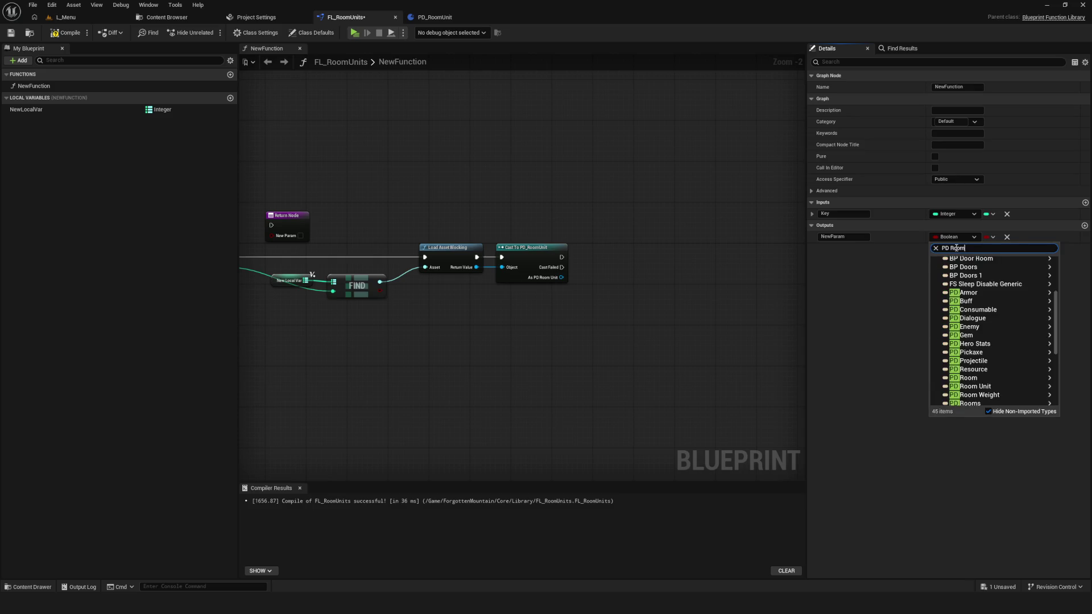
mouse_move(967, 269)
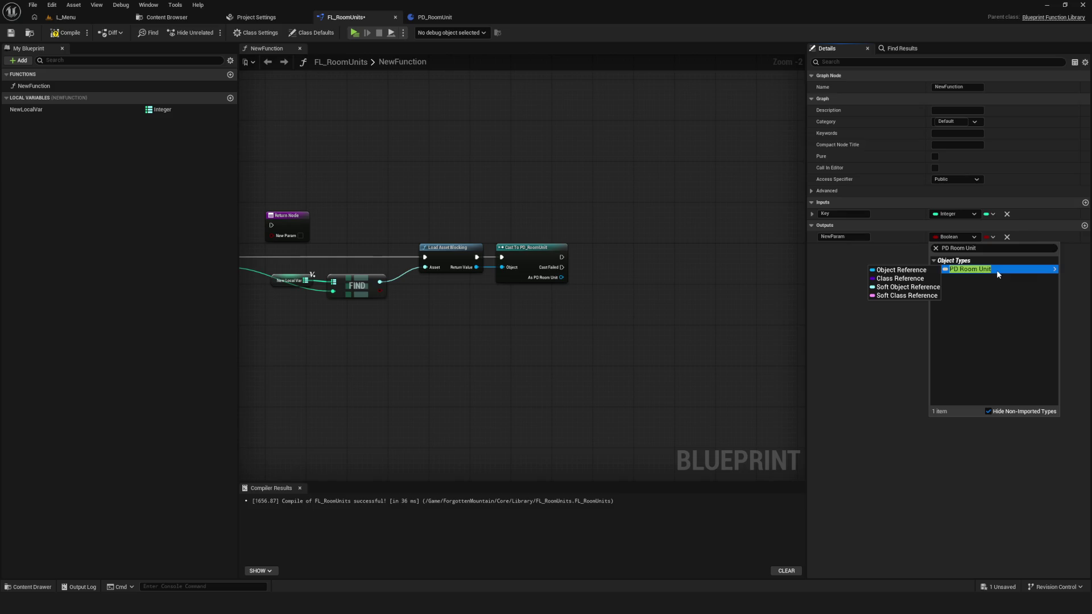
left_click(874, 271)
Step: Name the output Room and wire the cast's exec and result into the Return Node
mouse_move(369, 213)
left_mouse_down()
mouse_move(718, 253)
mouse_move(711, 244)
left_mouse_up()
left_click(844, 214)
type("Room")
key("Return")
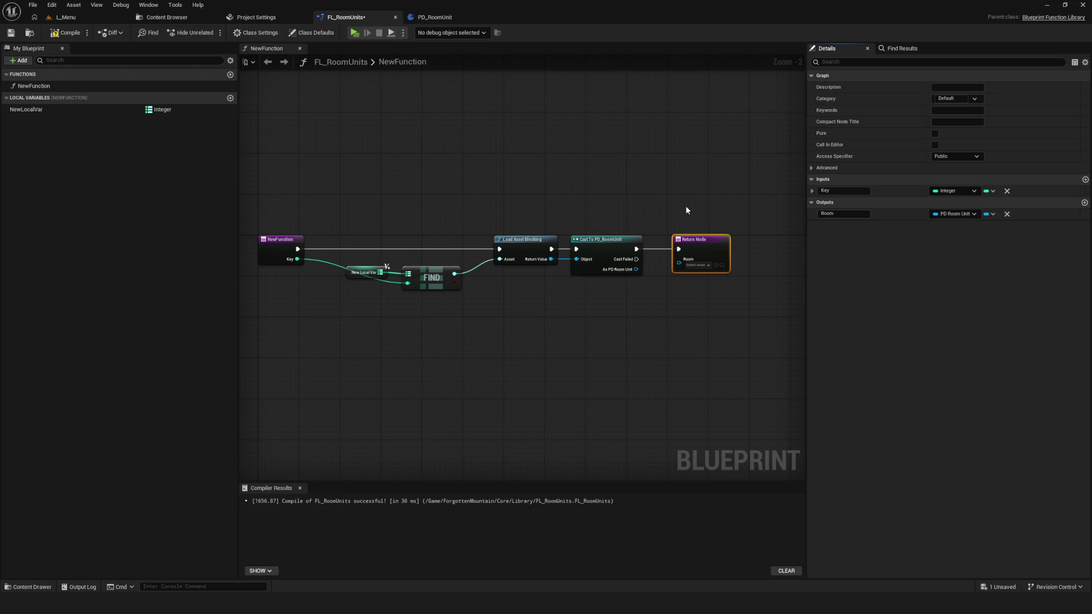
scroll(646, 262, "up", 2)
left_click_drag(631, 271, 703, 265)
key("ctrl+s")
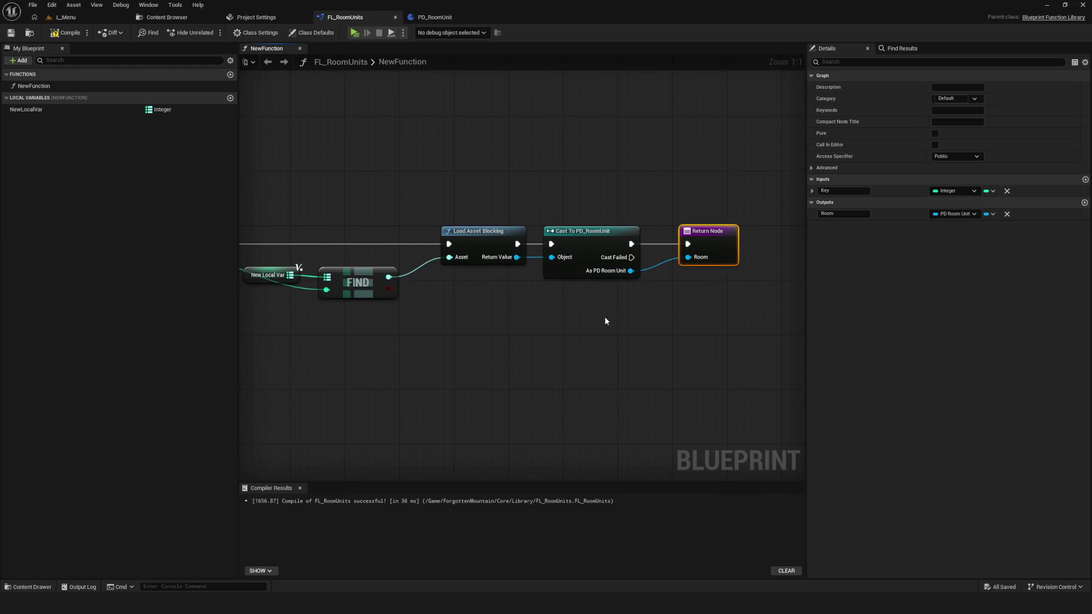
Step: Select all NewFunction nodes and compile the FL_RoomUnits library
scroll(605, 316, "down", 2)
mouse_move(550, 278)
left_mouse_down()
mouse_move(456, 300)
mouse_move(468, 273)
left_mouse_up()
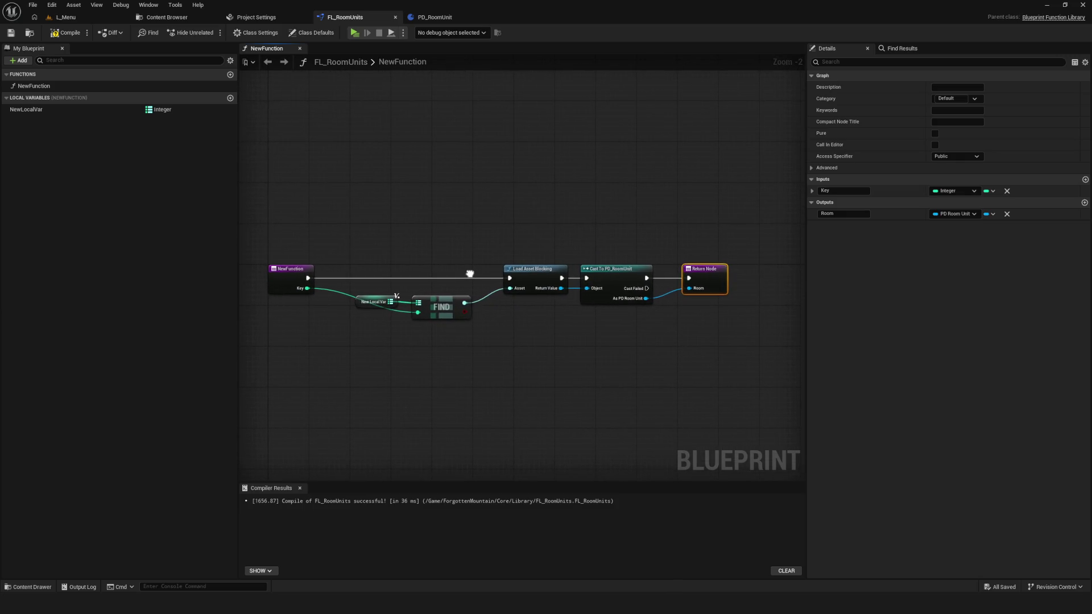
left_click_drag(288, 207, 763, 364)
left_click(65, 33)
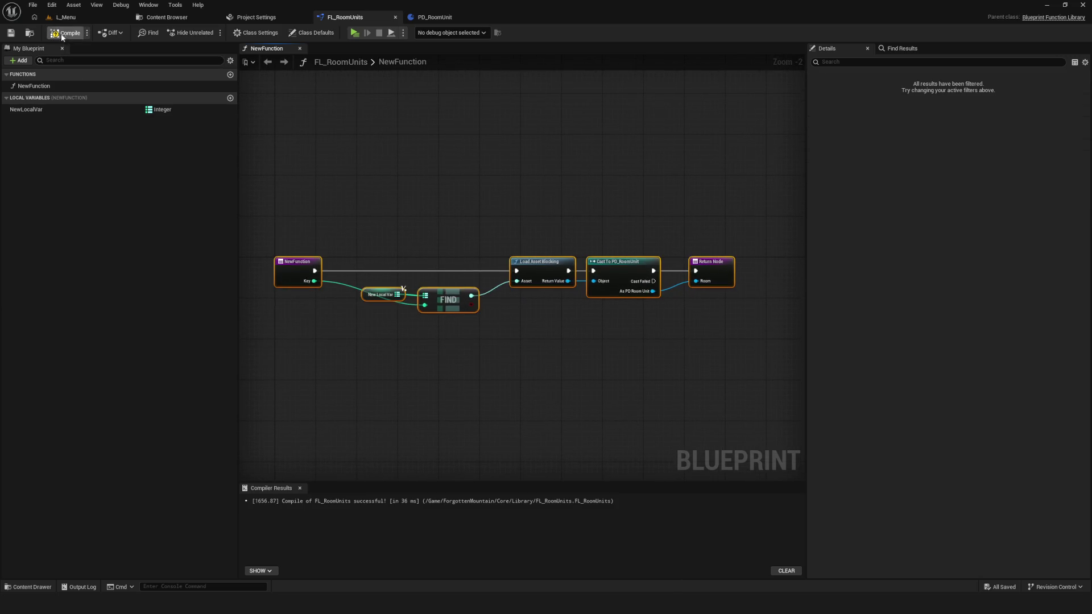
left_click_drag(497, 242, 551, 237)
scroll(521, 236, "down", 5)
scroll(521, 237, "up", 4)
left_click_drag(493, 305, 483, 282)
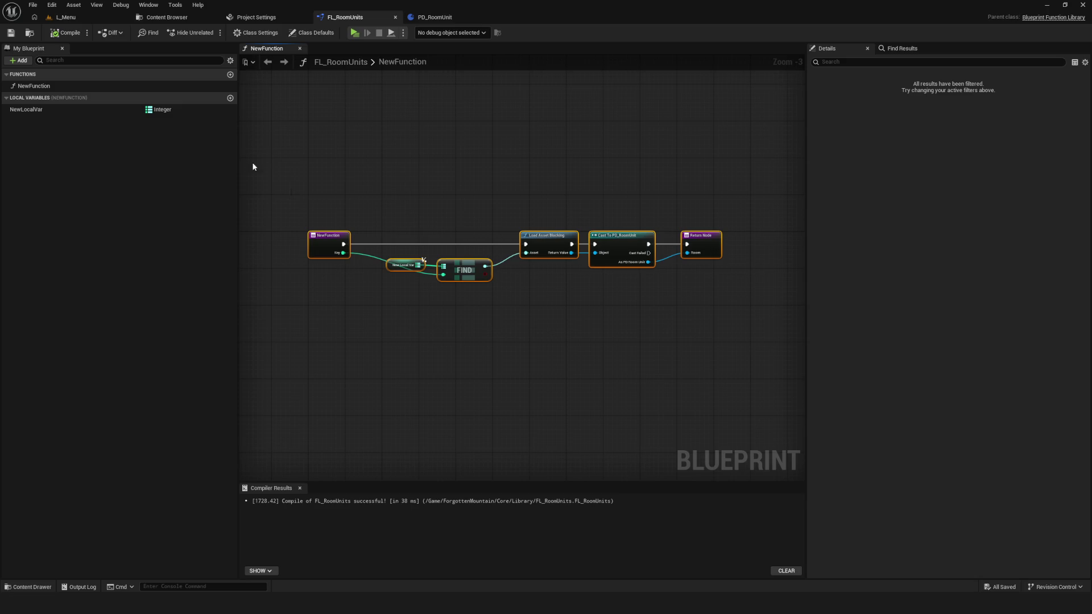
Step: Add a second function, NewFunction_0, to the library with its default name and save
left_click(230, 75)
left_click(105, 176)
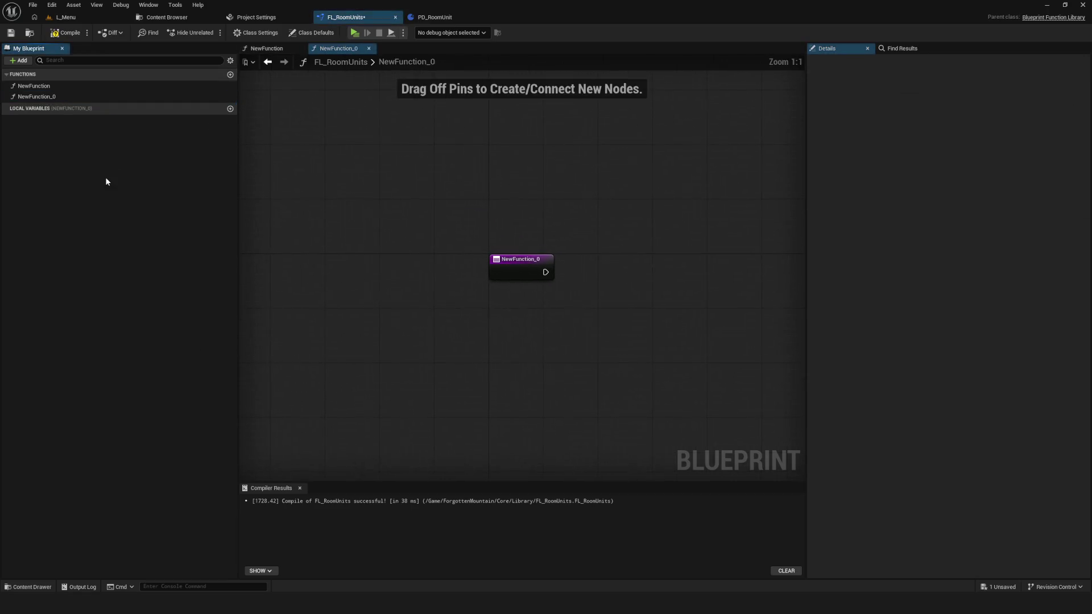
left_click(54, 98)
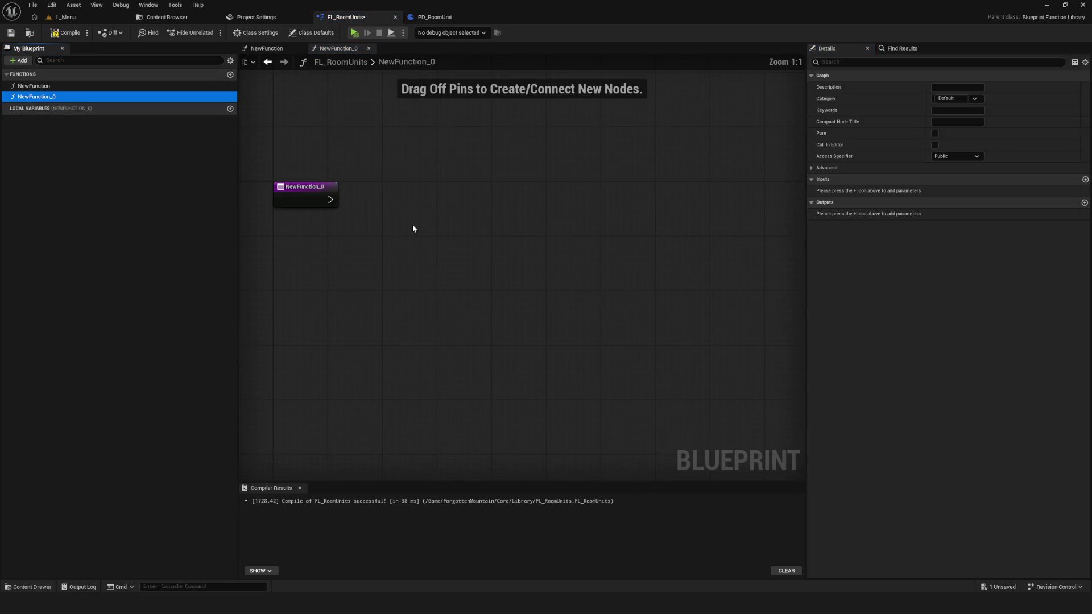
scroll(397, 267, "up", 2)
key("ctrl+s")
Step: Rename the original lookup function to GetMap and save the library
left_click(63, 88)
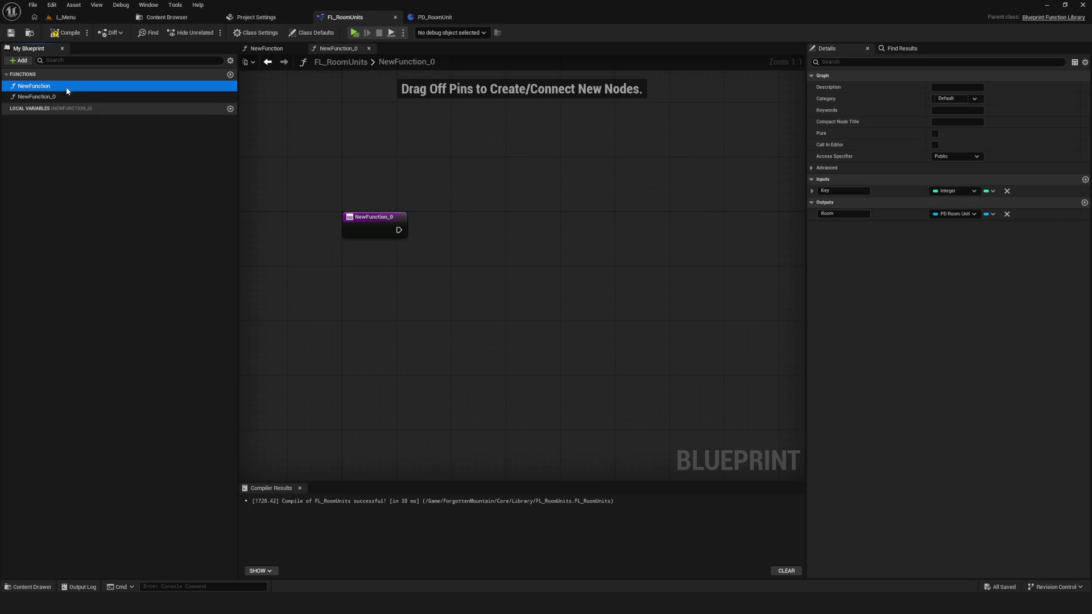
key("F2")
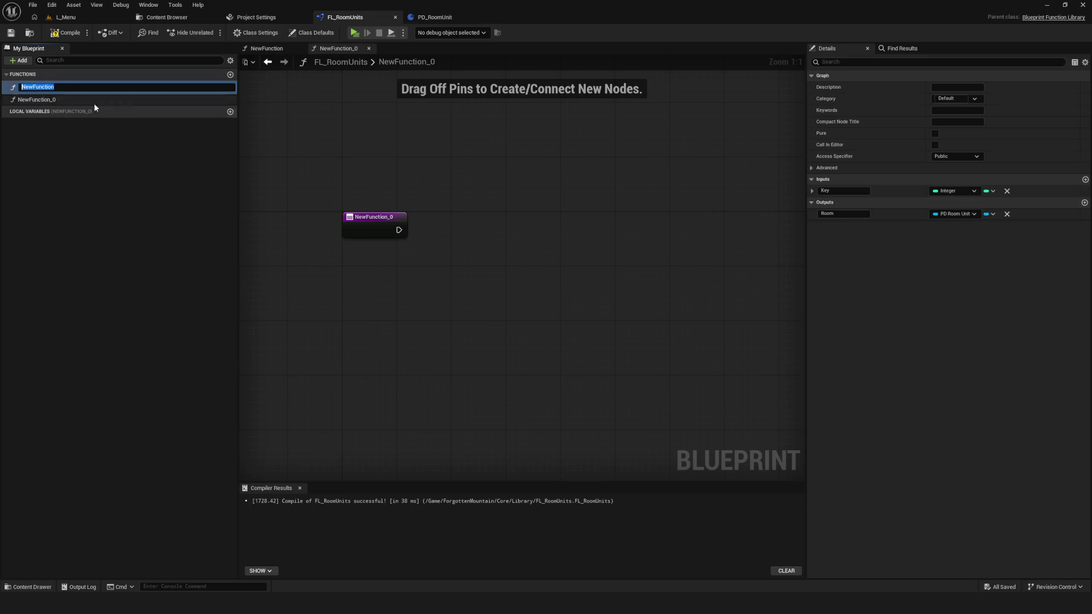
type("R")
key("BackSpace")
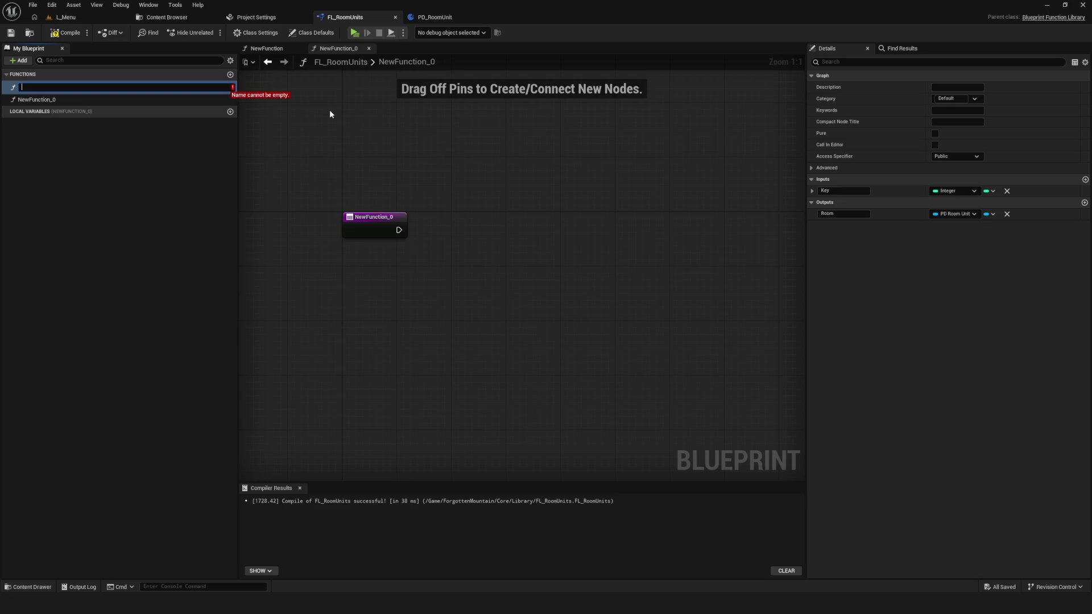
type("Ge")
key("BackSpace")
type("GetMap")
key("Return")
key("ctrl+s")
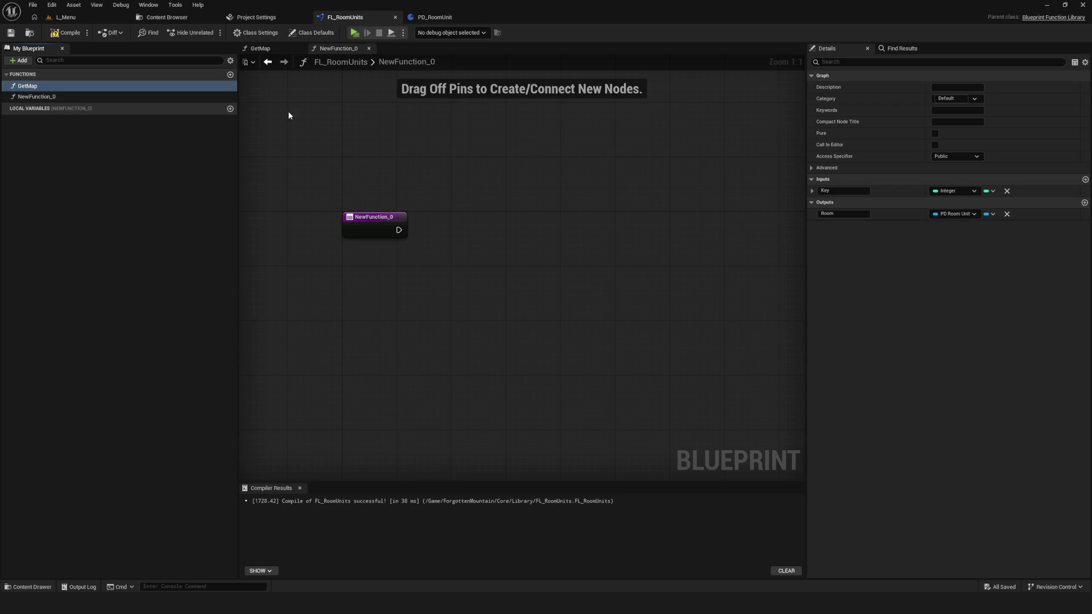
Step: Place a GetMap call in NewFunction_0's graph and rename GetMap's Key input to Number
mouse_move(50, 87)
left_mouse_down()
mouse_move(575, 262)
mouse_move(665, 249)
left_mouse_up()
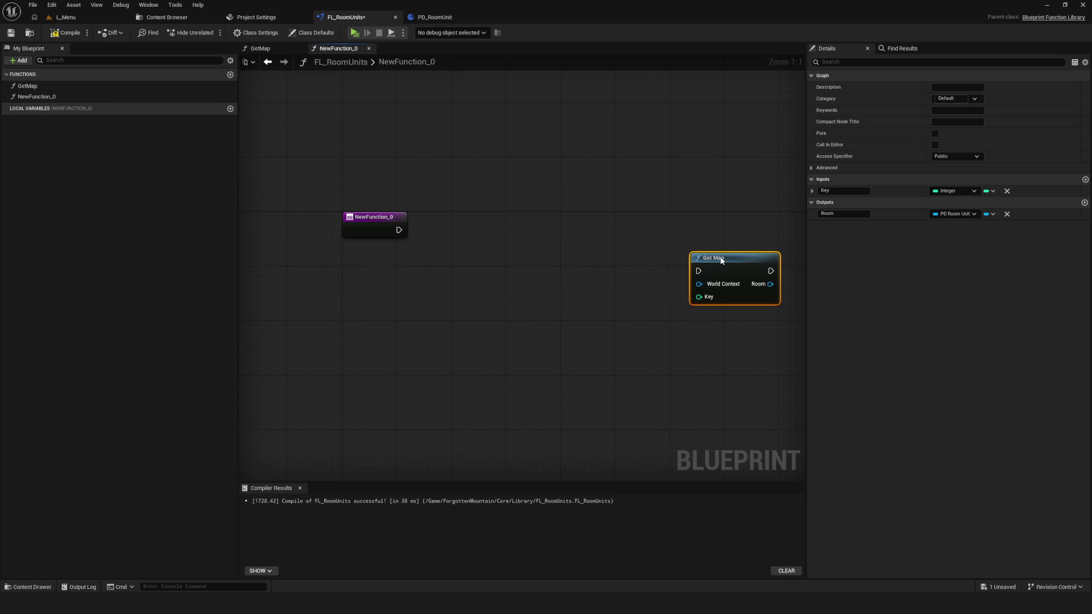
left_click_drag(553, 266, 508, 269)
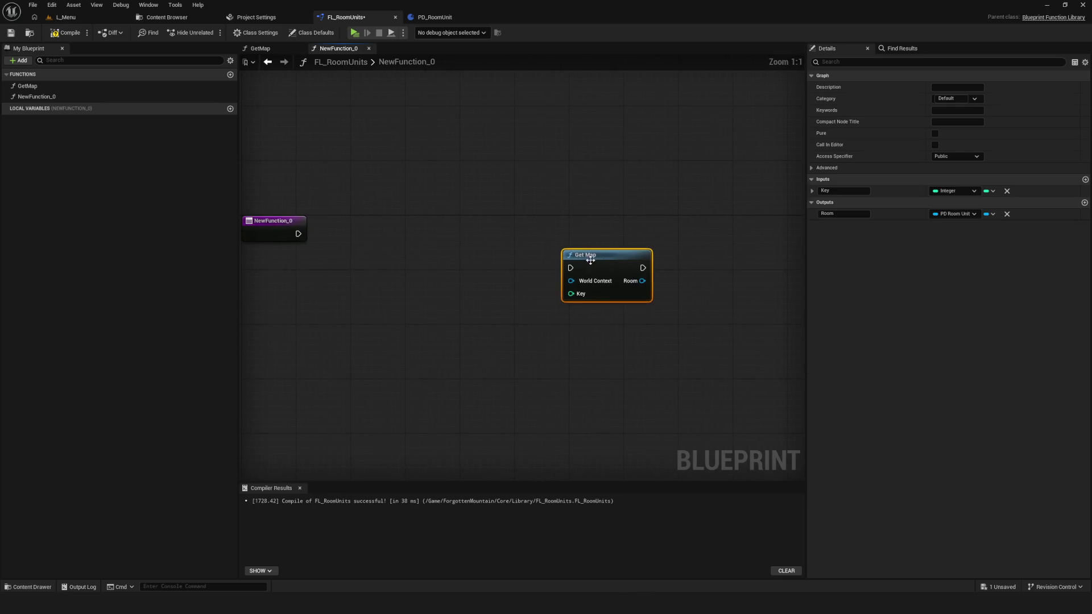
left_click(843, 190)
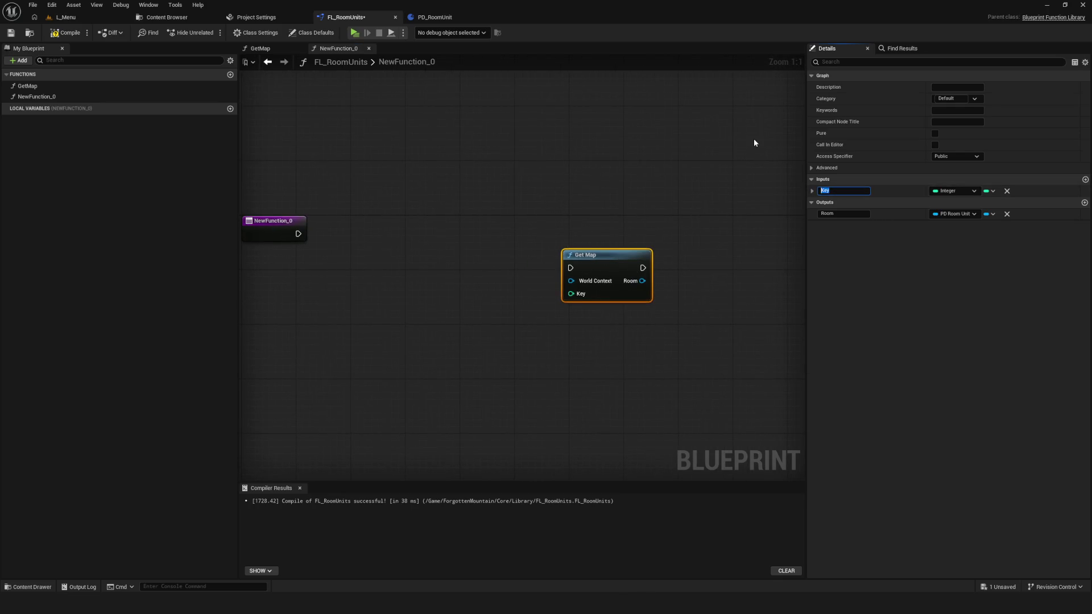
type("Number")
key("Return")
scroll(597, 256, "up", 2)
scroll(593, 252, "down", 7)
scroll(593, 251, "up", 5)
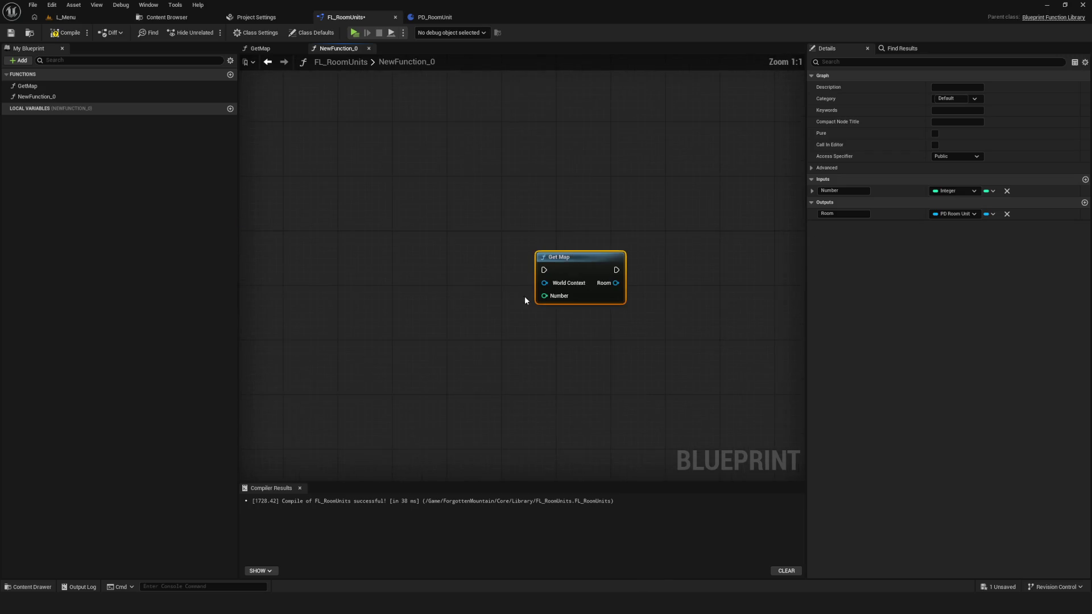
mouse_move(527, 300)
left_mouse_down()
mouse_move(694, 306)
mouse_move(629, 299)
left_mouse_up()
Step: Save the library and reposition the Get Map node near NewFunction_0's entry node
key("ctrl+s")
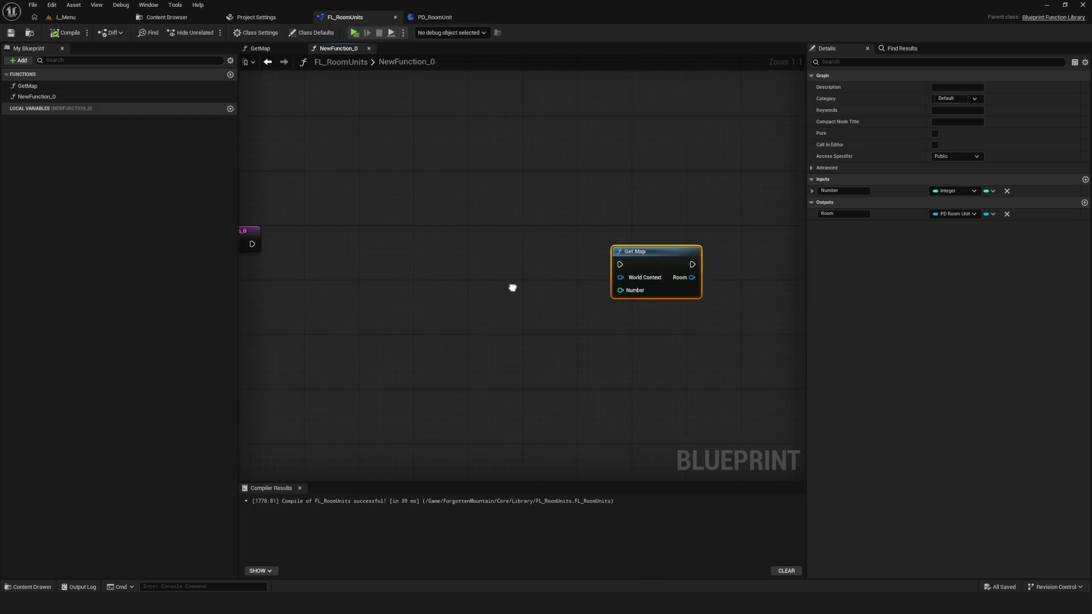
left_click_drag(511, 287, 561, 280)
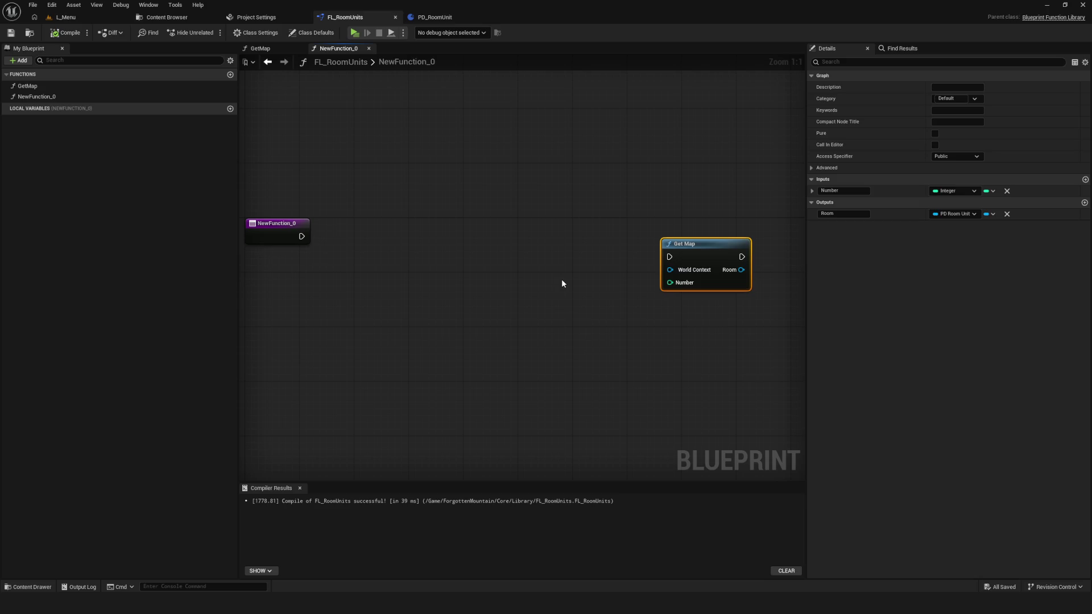
left_click_drag(562, 280, 642, 284)
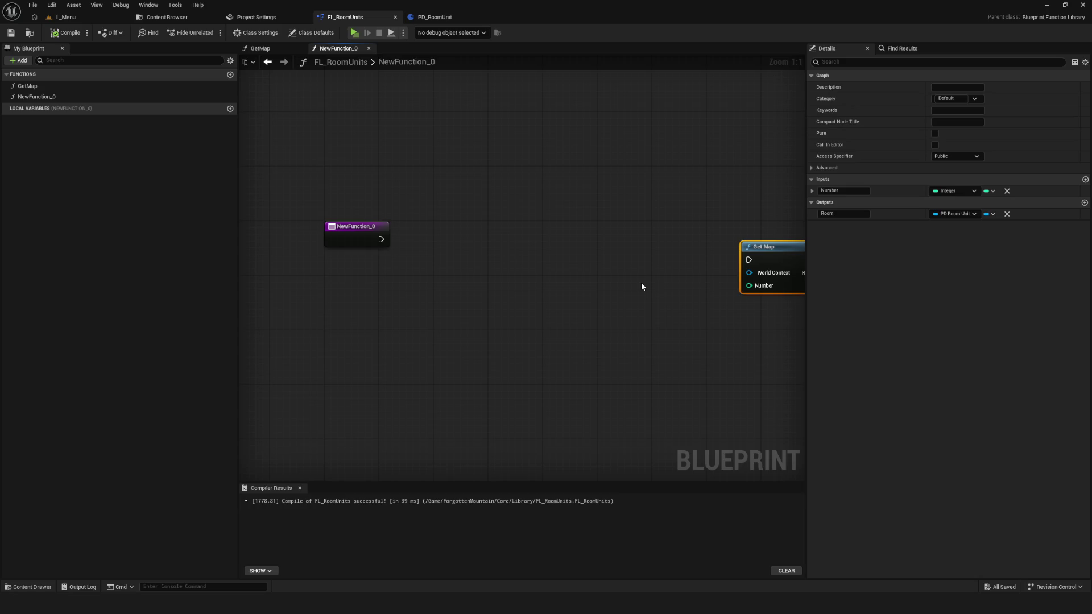
left_click_drag(642, 286, 625, 306)
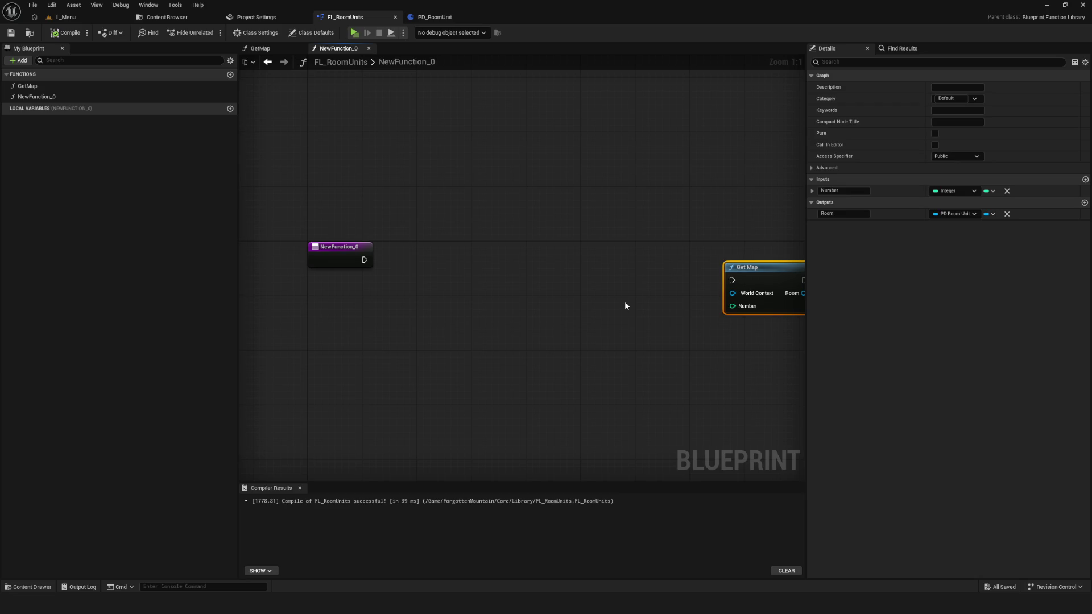
mouse_move(763, 281)
left_mouse_down()
mouse_move(620, 261)
mouse_move(679, 261)
left_mouse_up()
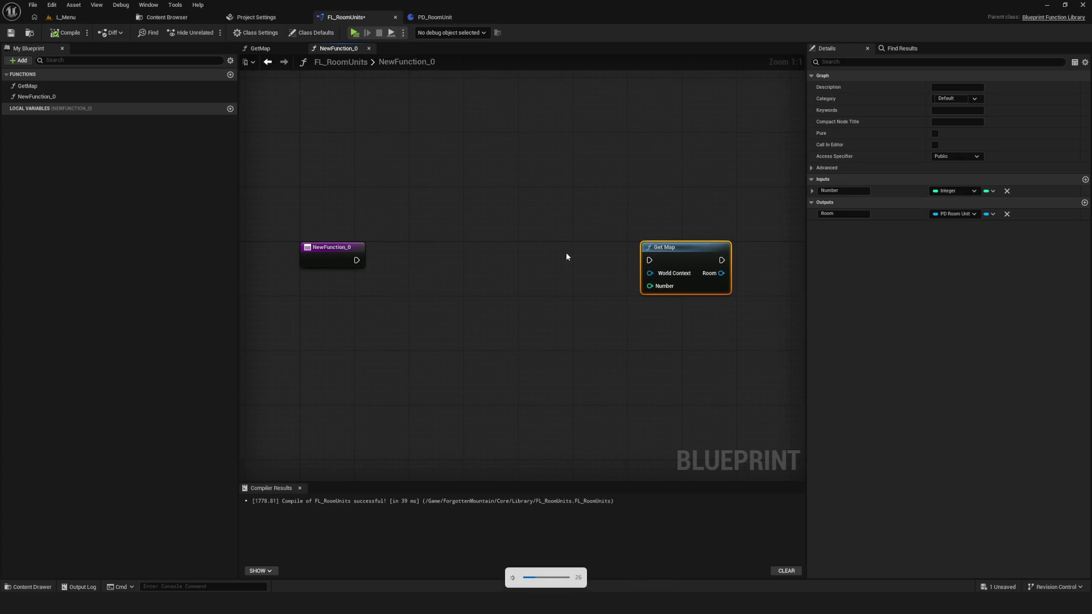
mouse_move(567, 260)
left_mouse_down()
mouse_move(557, 219)
mouse_move(485, 300)
mouse_move(490, 287)
mouse_move(559, 262)
left_mouse_up()
left_click(11, 33)
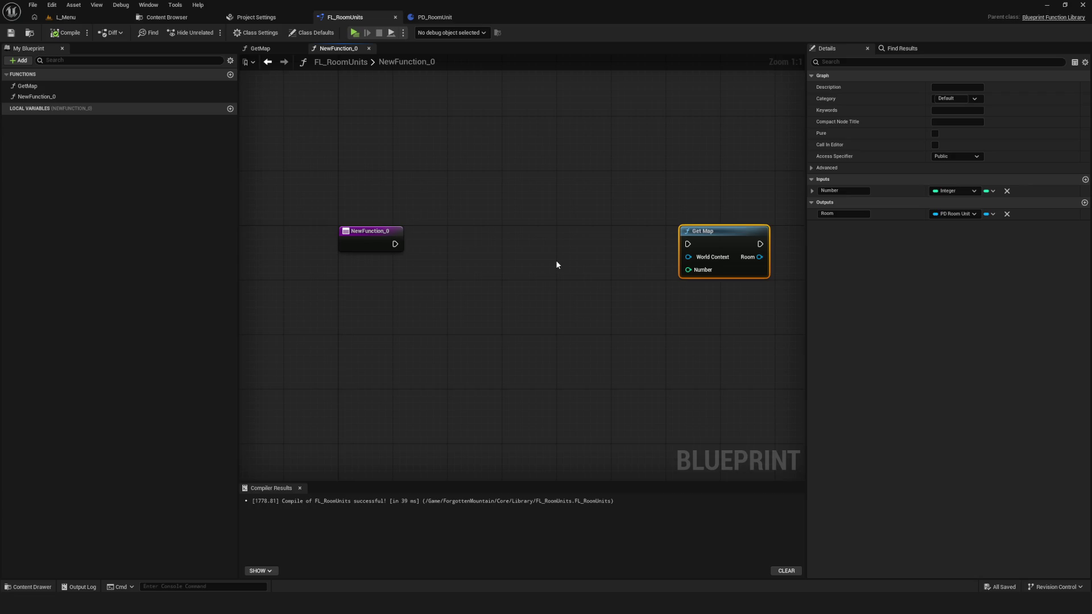
mouse_move(518, 290)
left_mouse_down()
mouse_move(591, 263)
mouse_move(692, 249)
left_mouse_up()
mouse_move(506, 246)
left_mouse_down()
mouse_move(501, 253)
mouse_move(542, 282)
left_mouse_up()
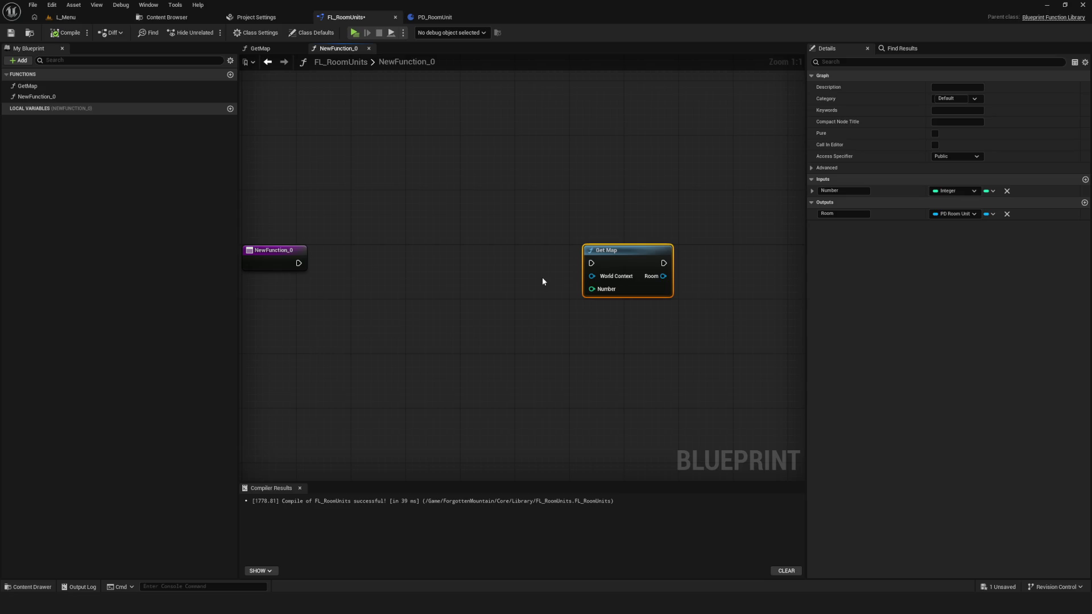
left_click_drag(542, 281, 595, 278)
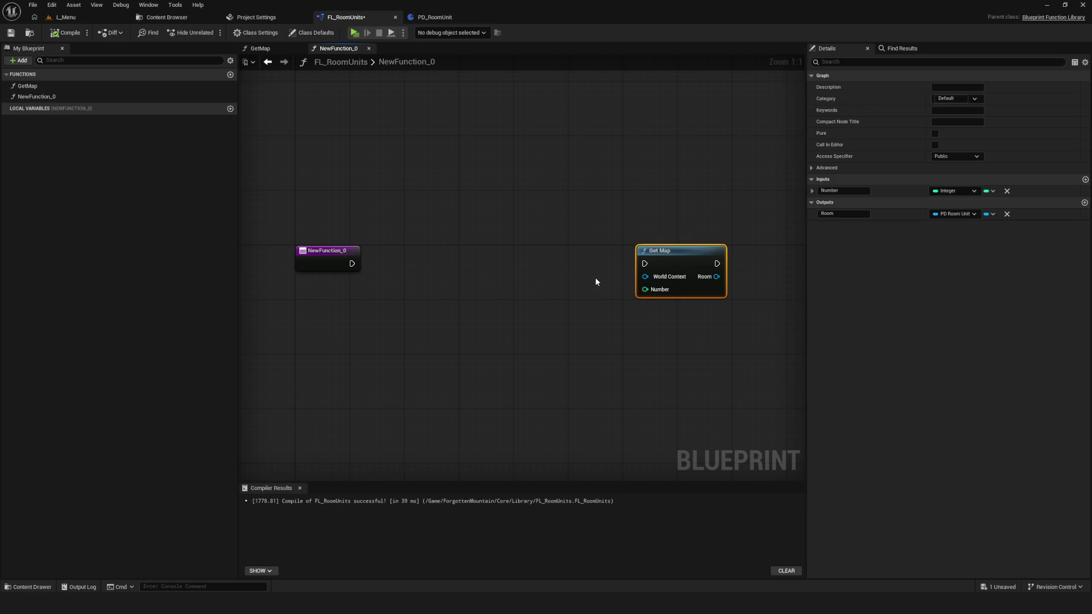
right_click(672, 256)
left_click(623, 214)
left_click_drag(614, 249, 554, 246)
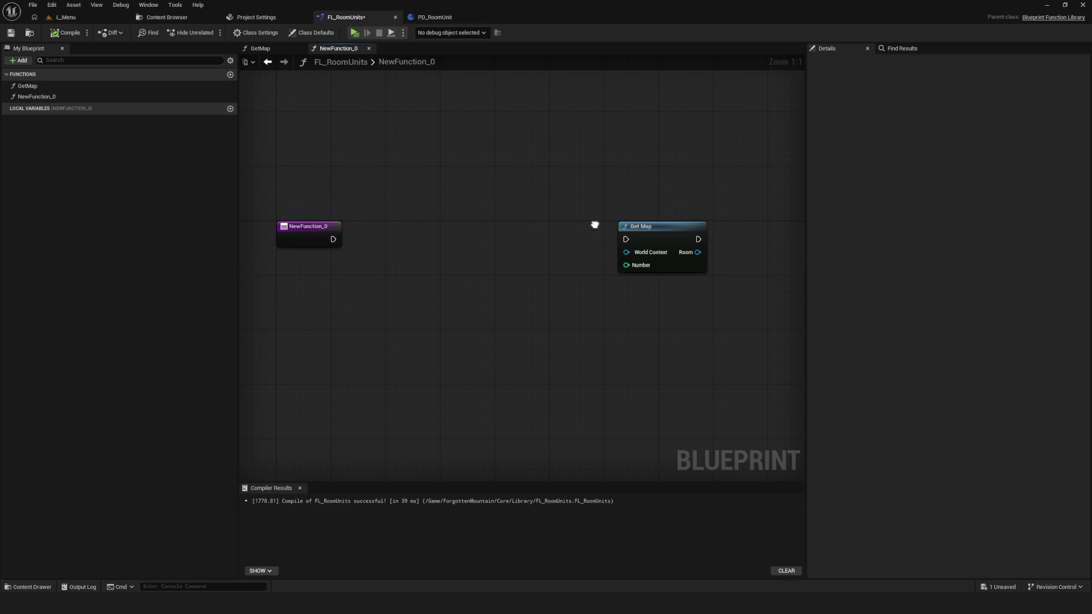
left_click_drag(595, 225, 578, 234)
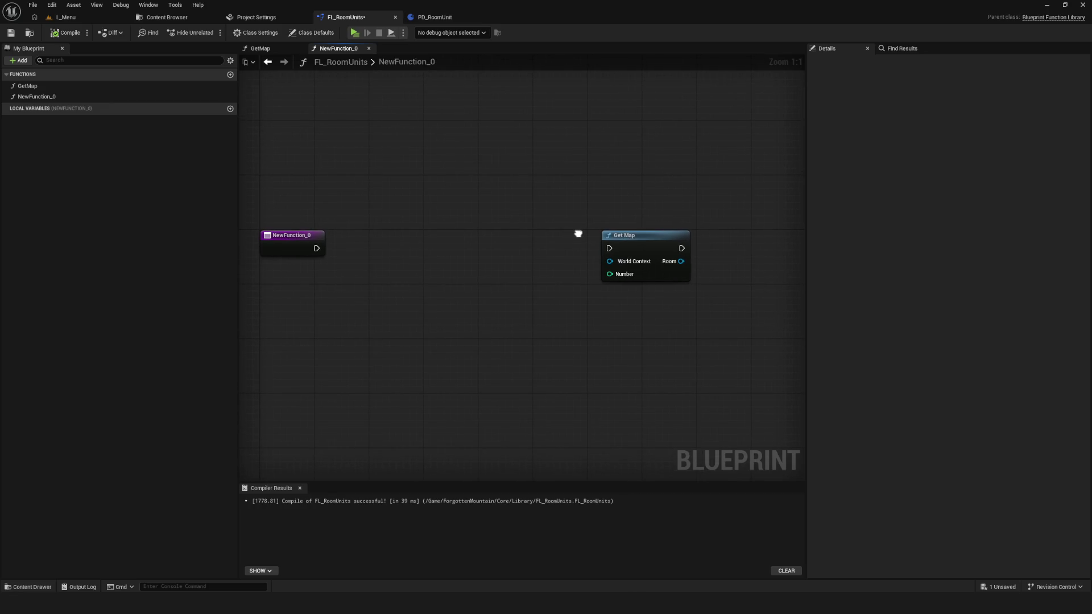
Step: Add local variable NewLocalVar mapping Integer to PD Room Unit, then compile and save
left_click(229, 108)
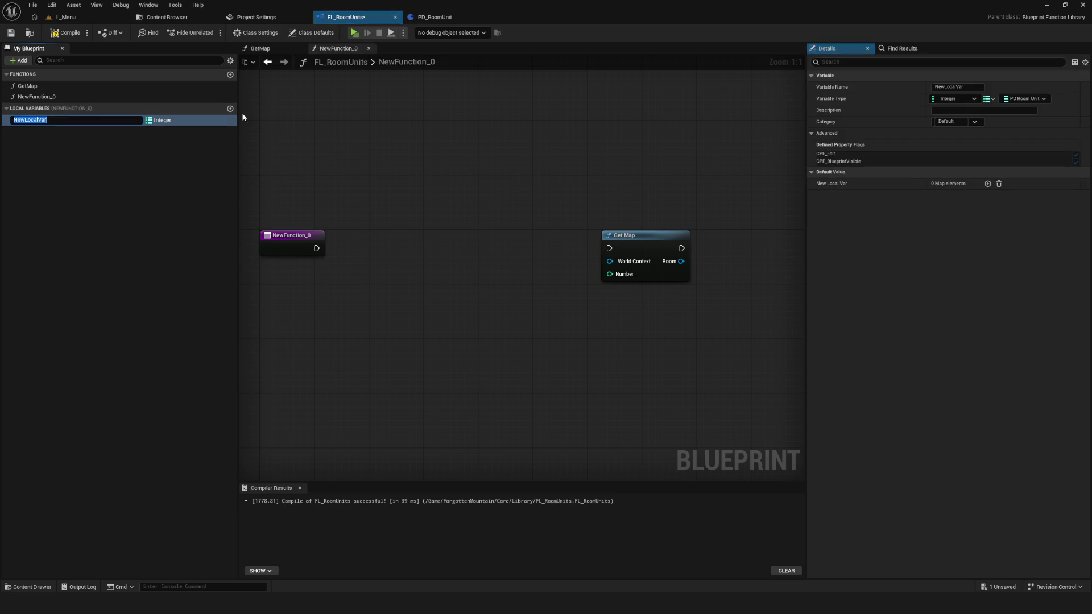
left_click(164, 121)
left_click(166, 122)
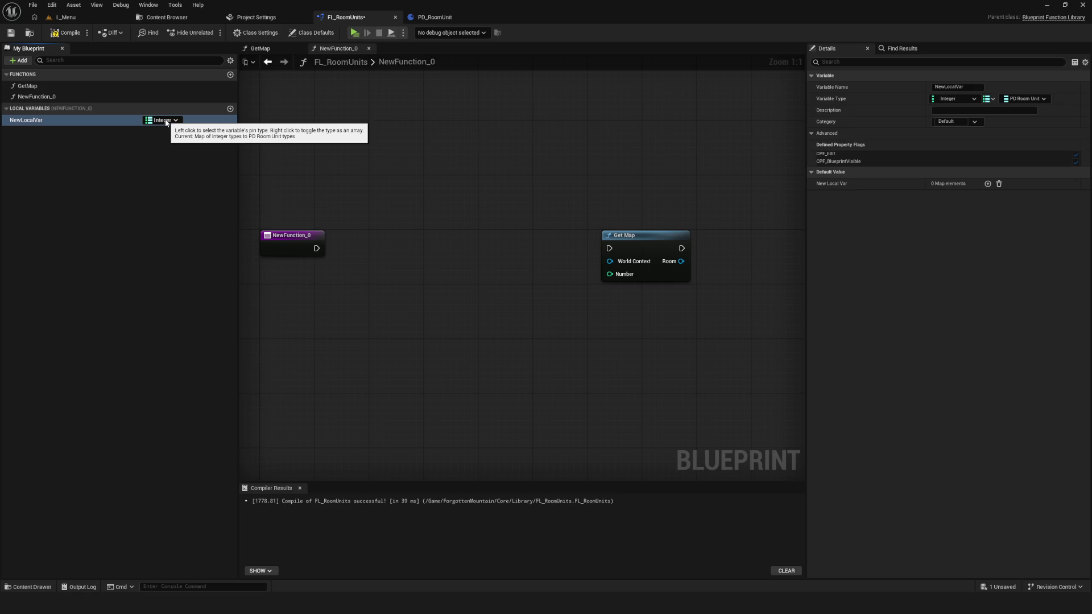
left_click(55, 35)
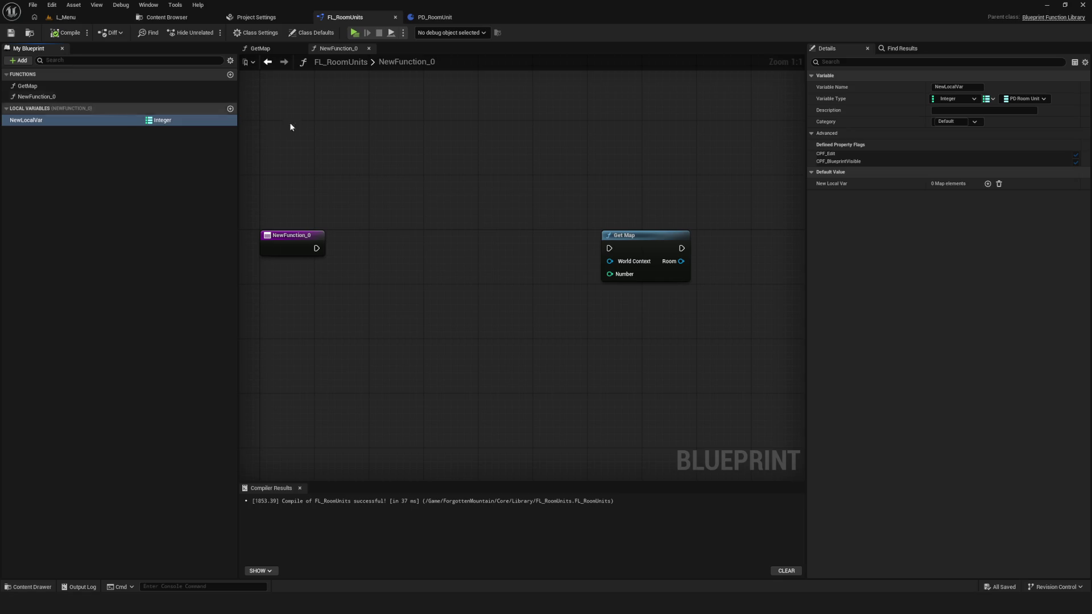